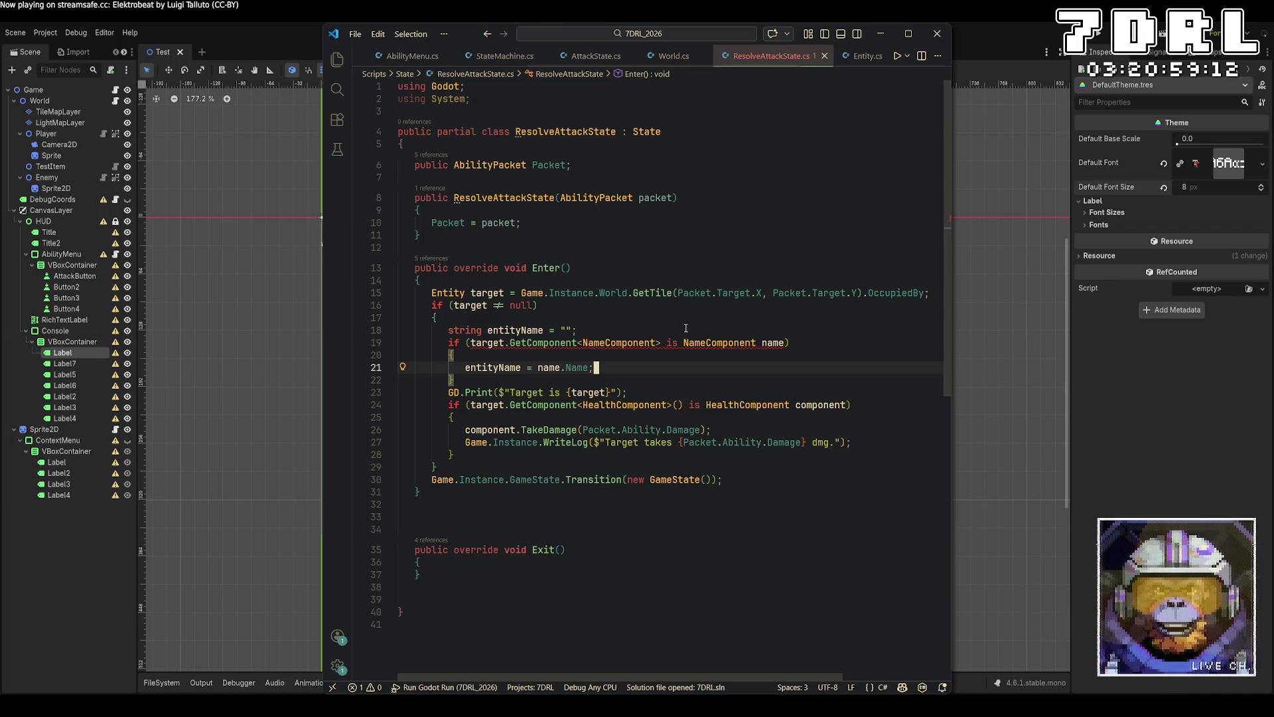
# Add the missing () after GetComponent<NameComponent> and delete the GD.Print debug line.
pyautogui.click(675, 343)
pyautogui.write('()')
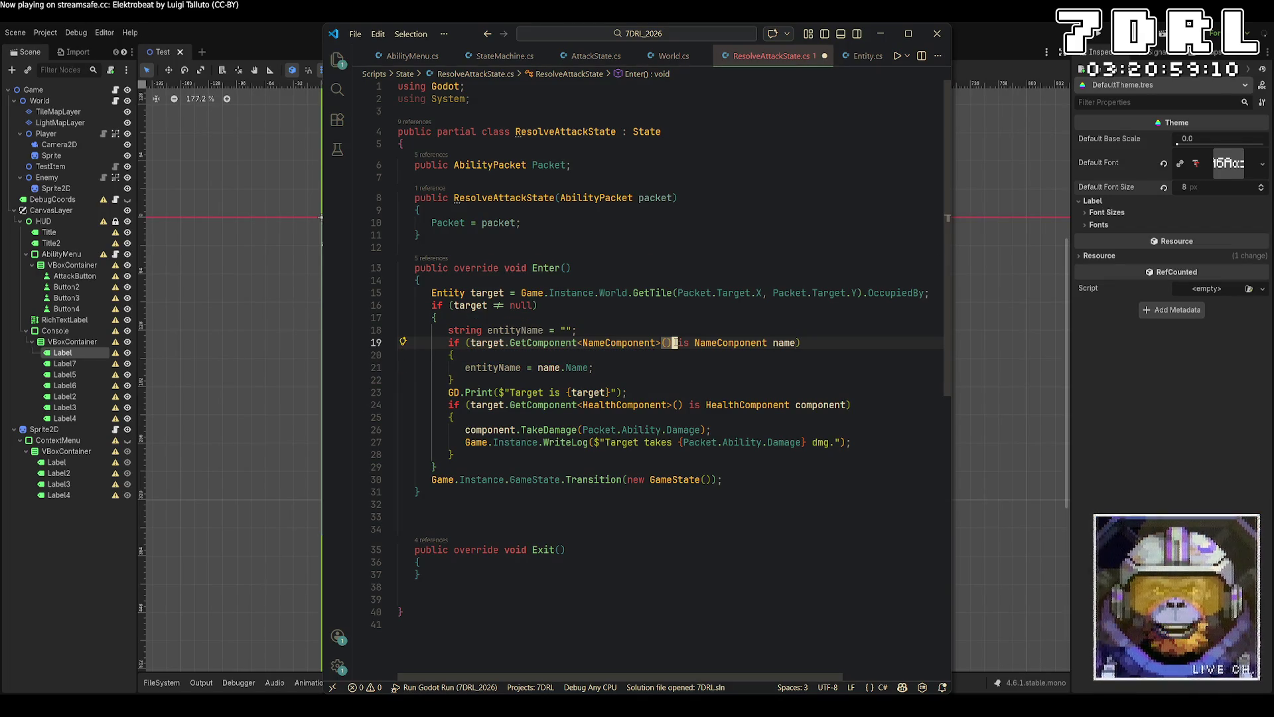
pyautogui.click(602, 507)
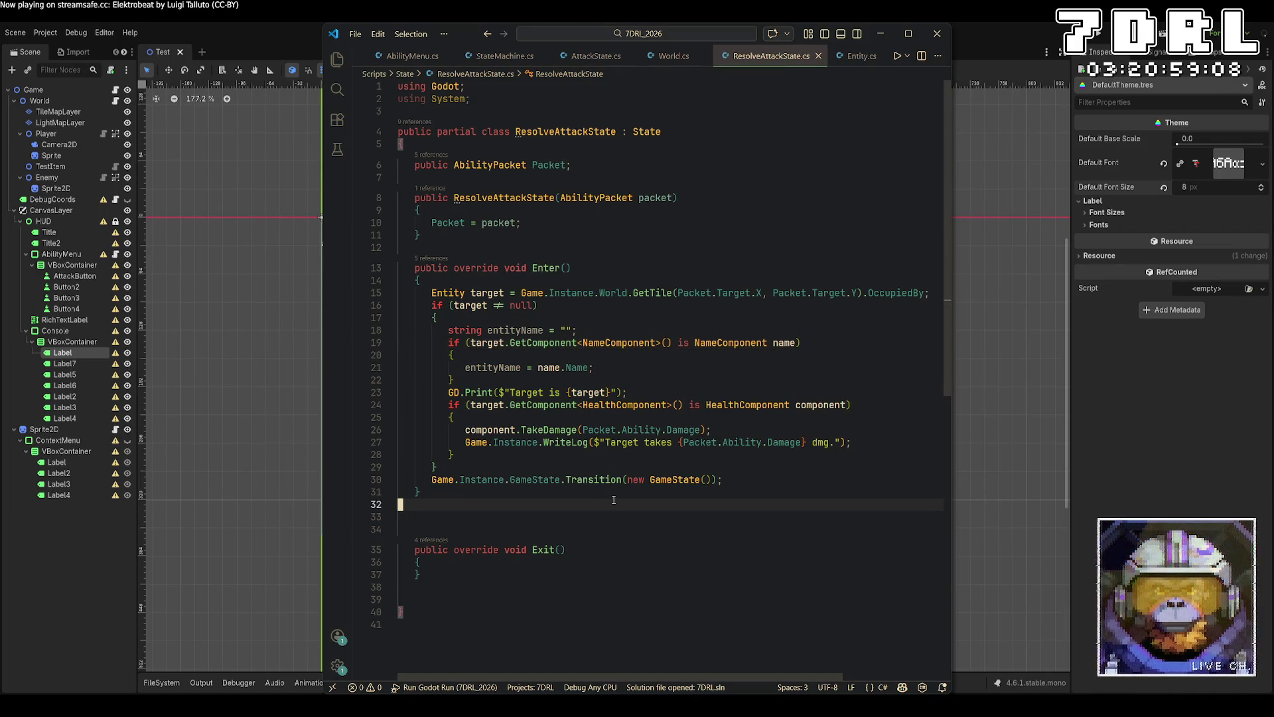
pyautogui.click(377, 393)
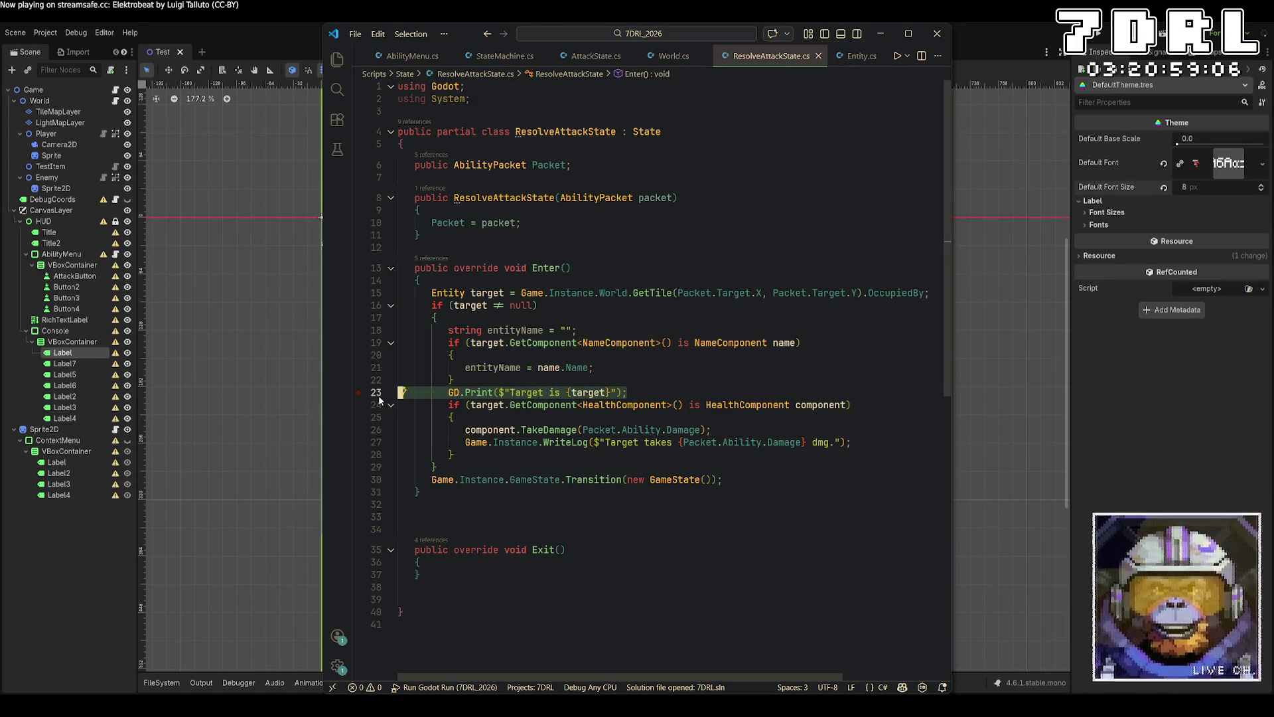
pyautogui.press('Delete')
pyautogui.press('Return')
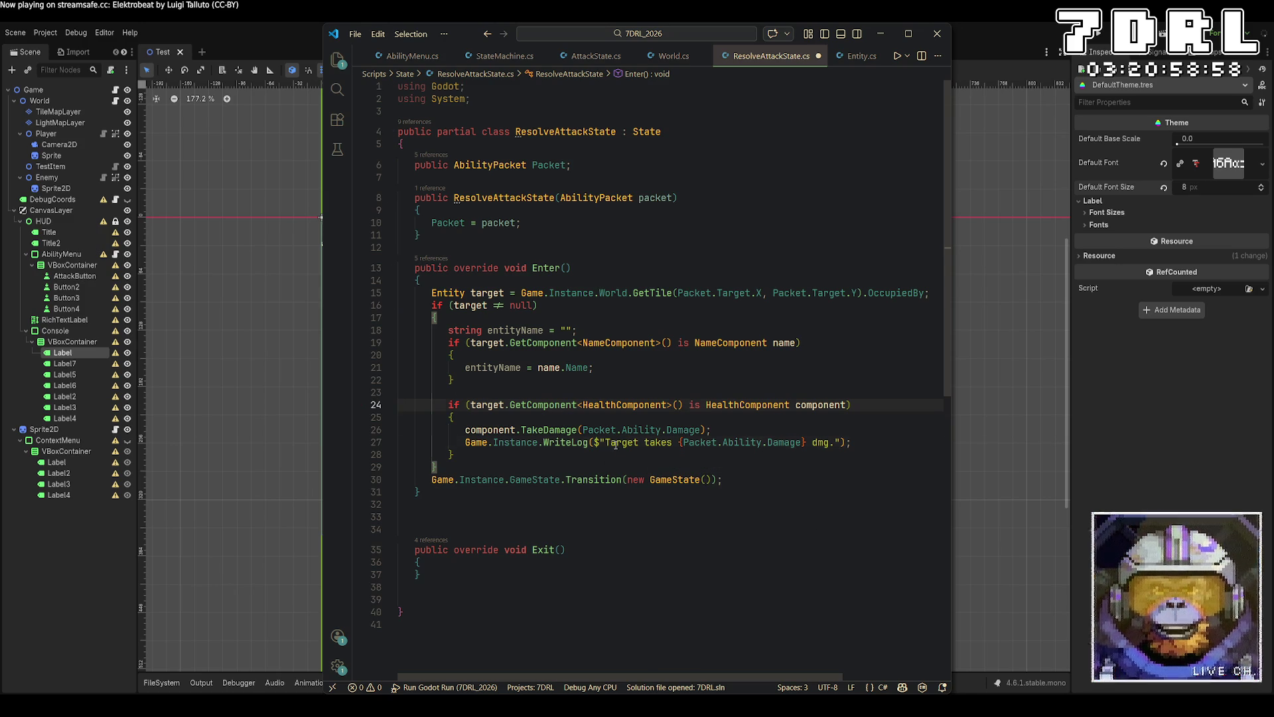
# Rewrite the WriteLog message with an entityName.Length > 0 ternary falling back to "Target", then save.
pyautogui.click(641, 442)
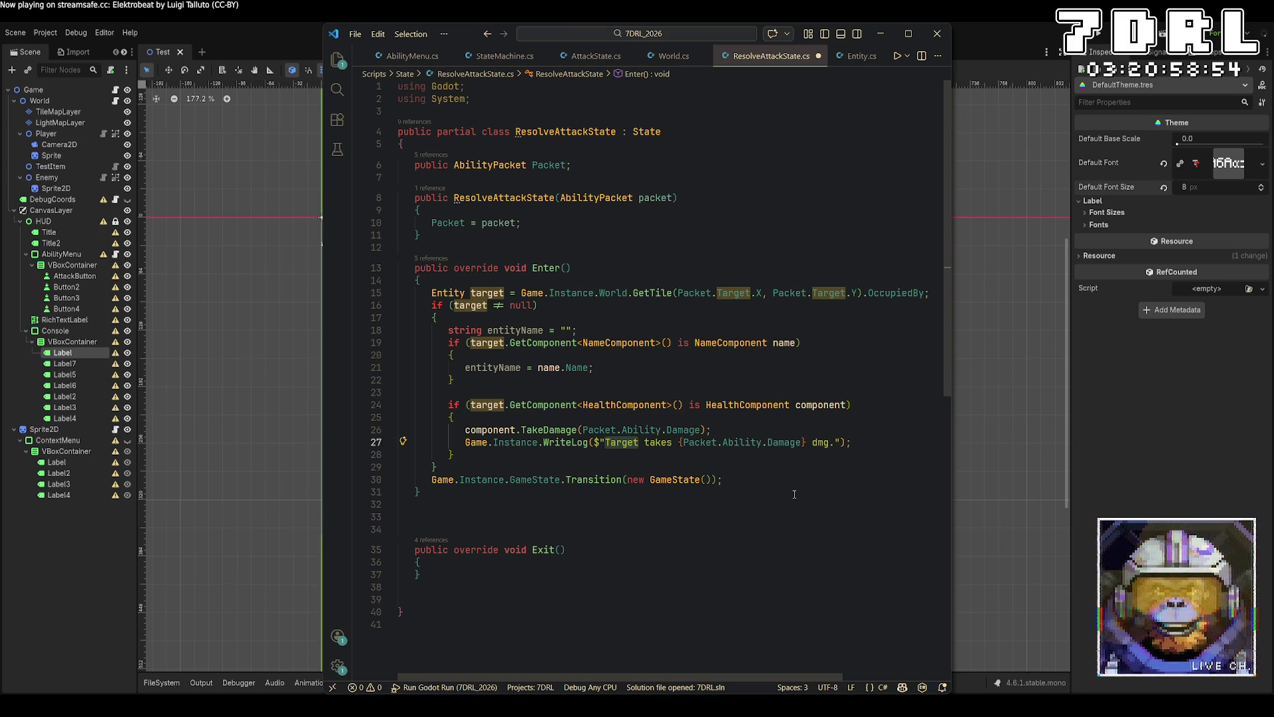
pyautogui.hotkey('ctrl', 'BackSpace')
pyautogui.write('{')
pyautogui.write('entity')
pyautogui.write('N')
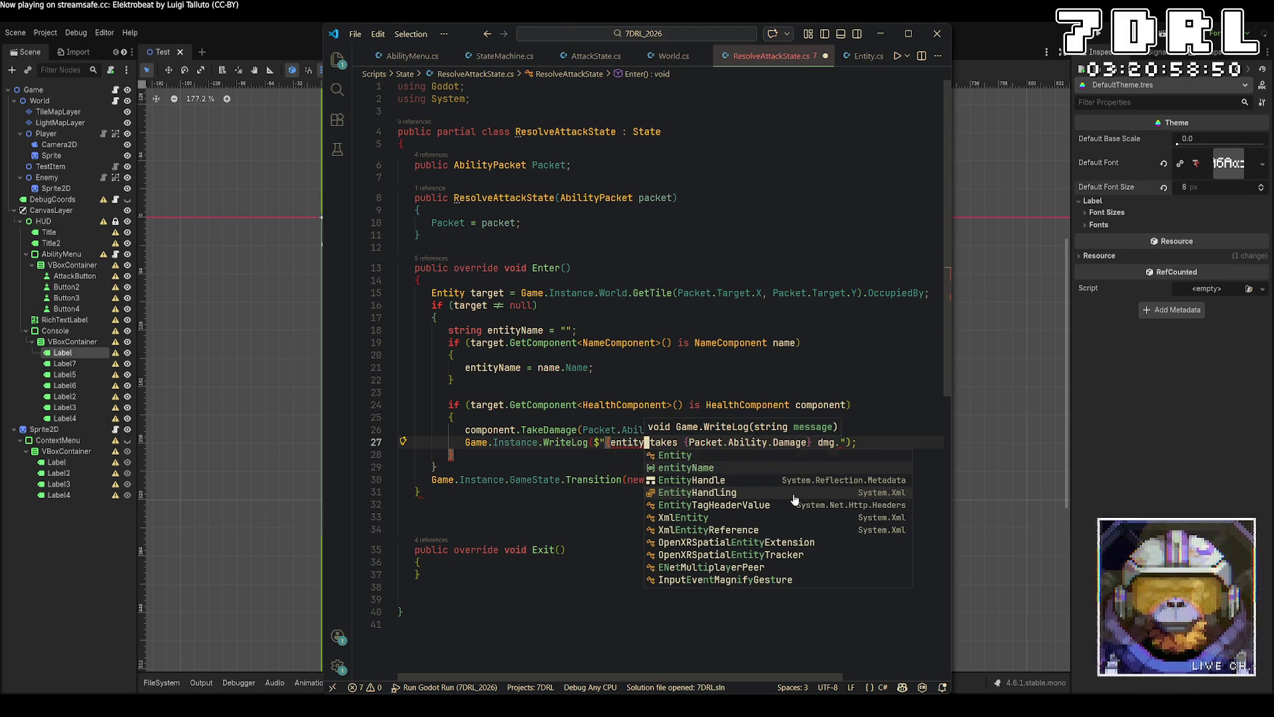
pyautogui.press('Tab')
pyautogui.write('.Le.le')
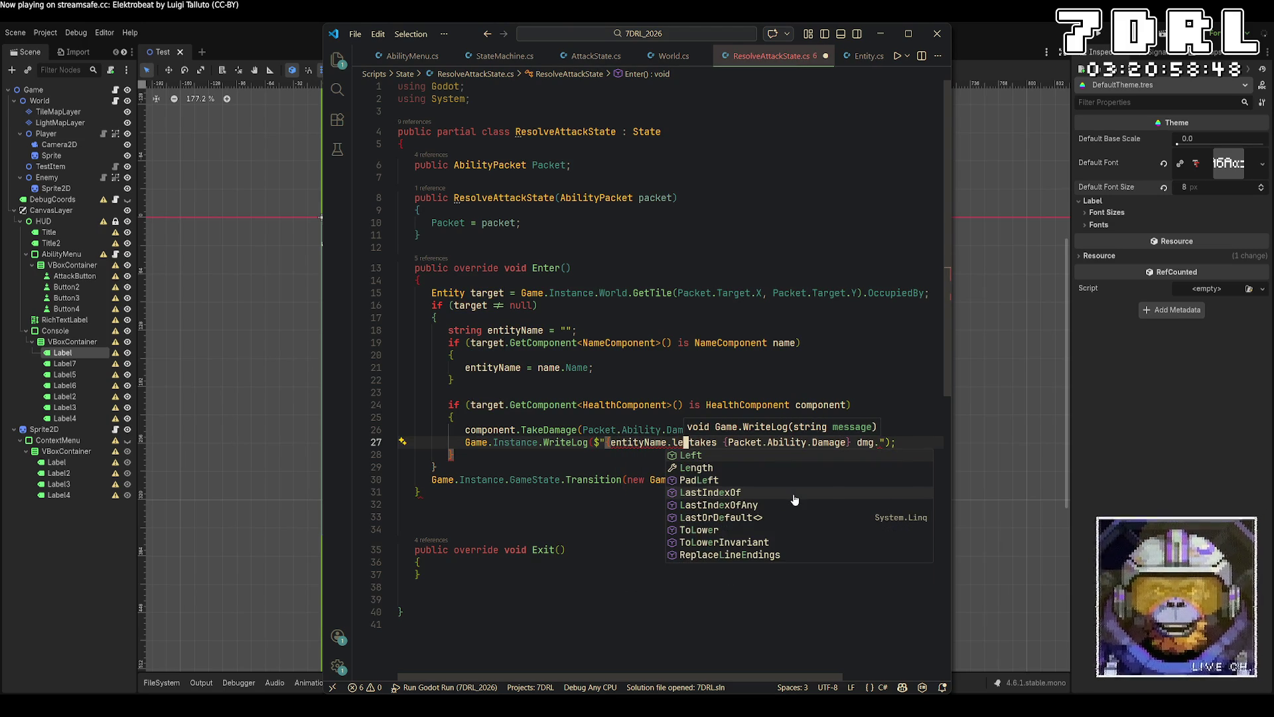
pyautogui.press('Tab')
pyautogui.write('} 0 ? ')
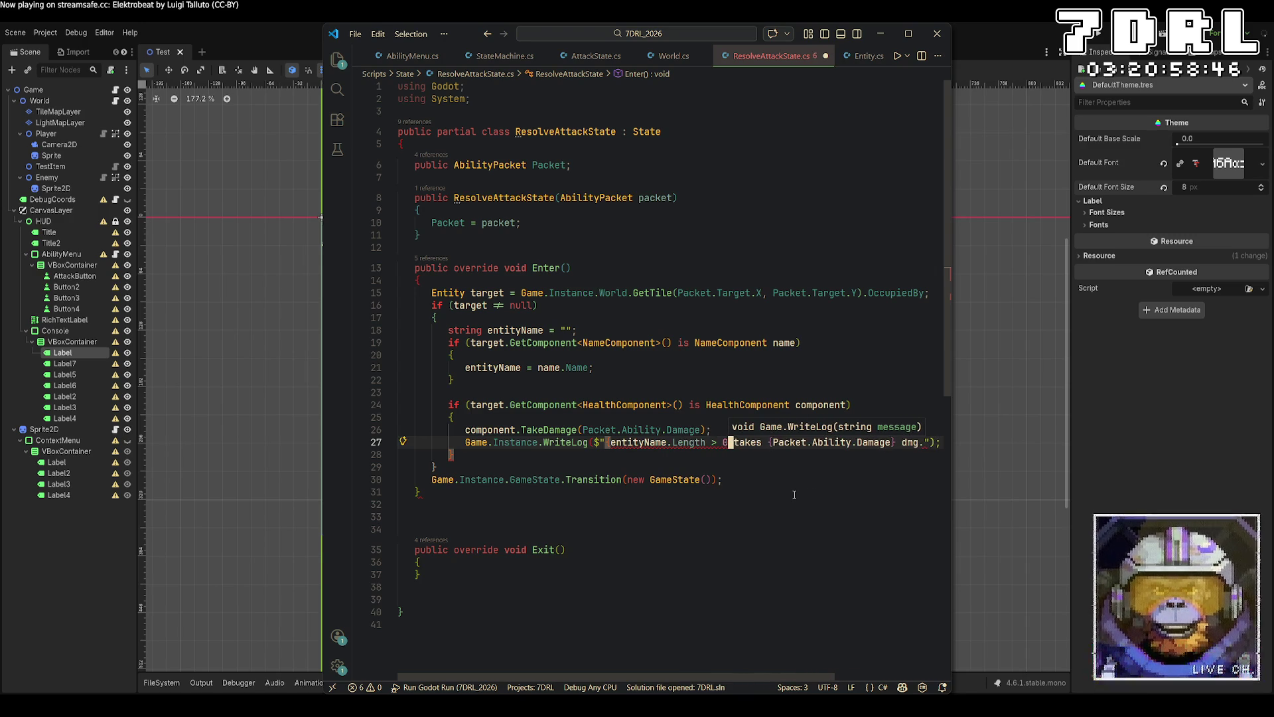
pyautogui.write('entityName')
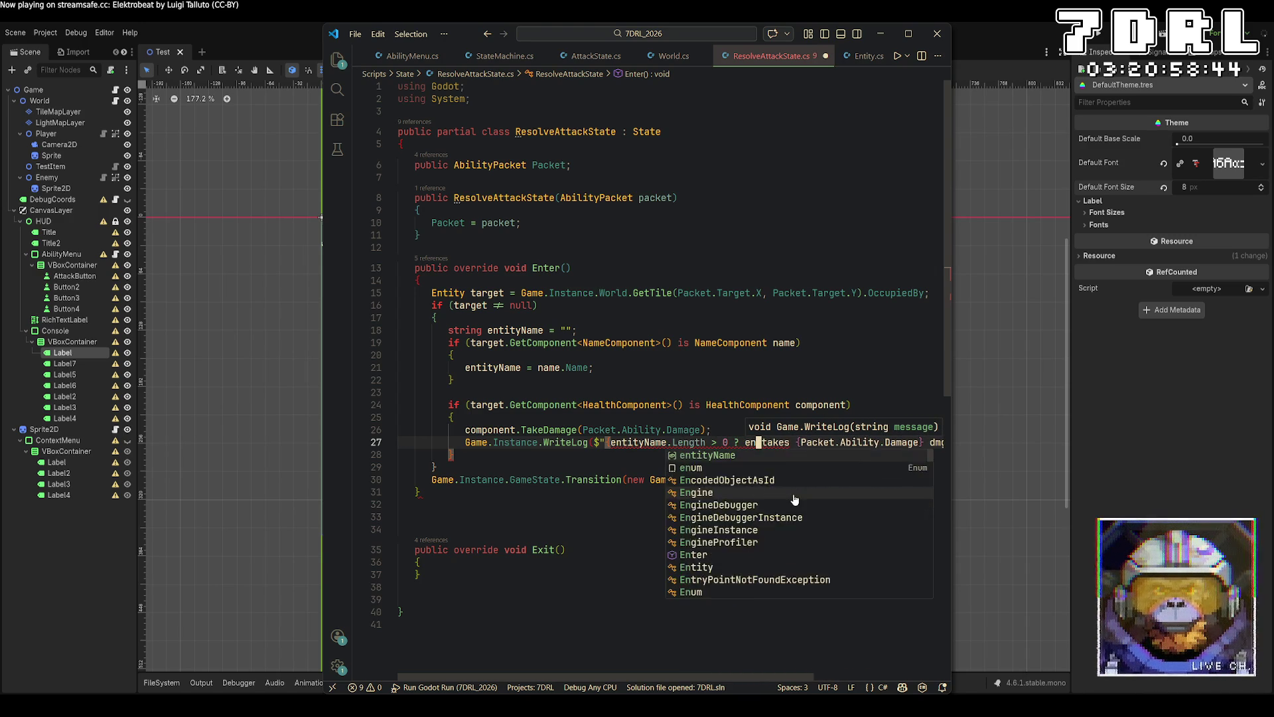
pyautogui.write(' : ')
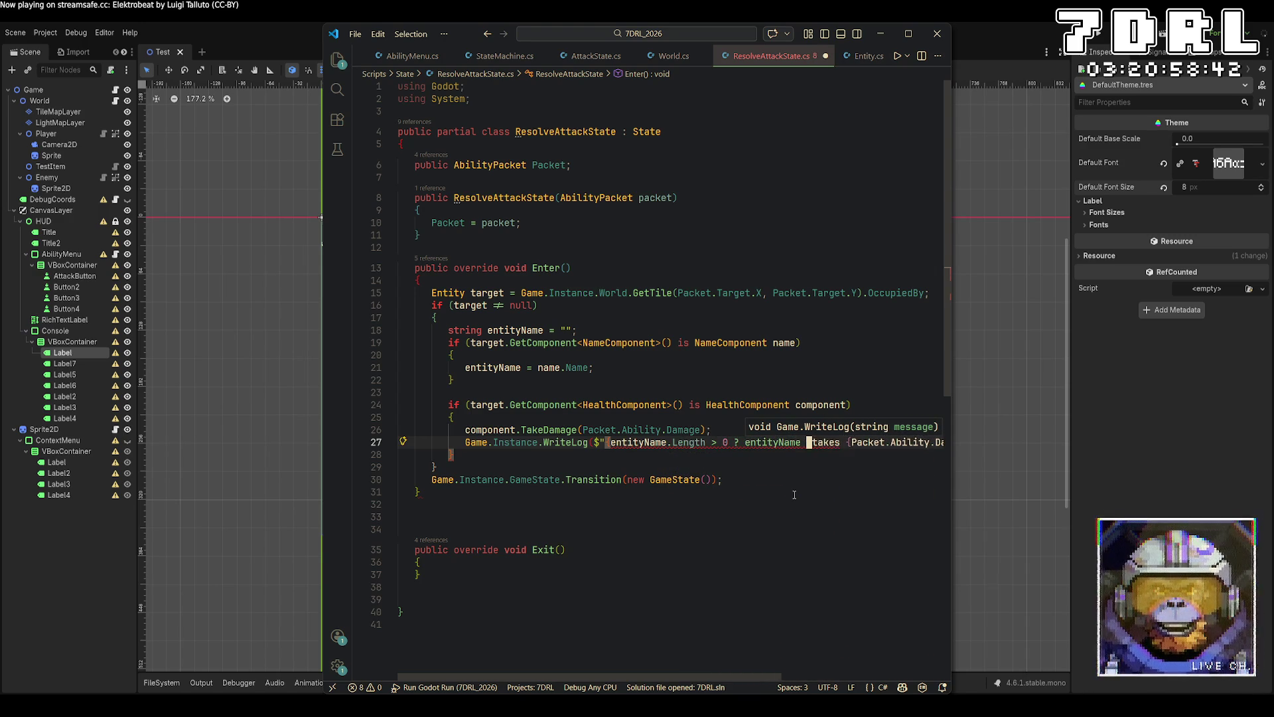
pyautogui.write('"Target"')
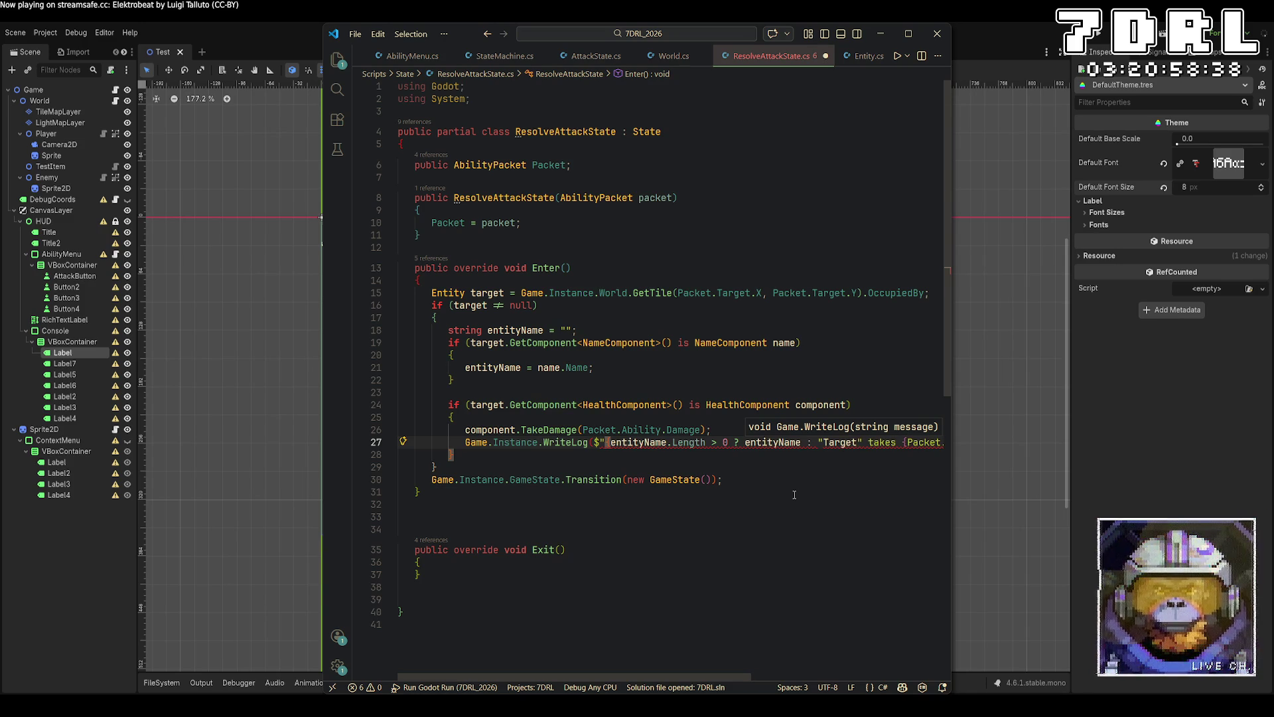
pyautogui.write('}')
pyautogui.hotkey('ctrl', 's')
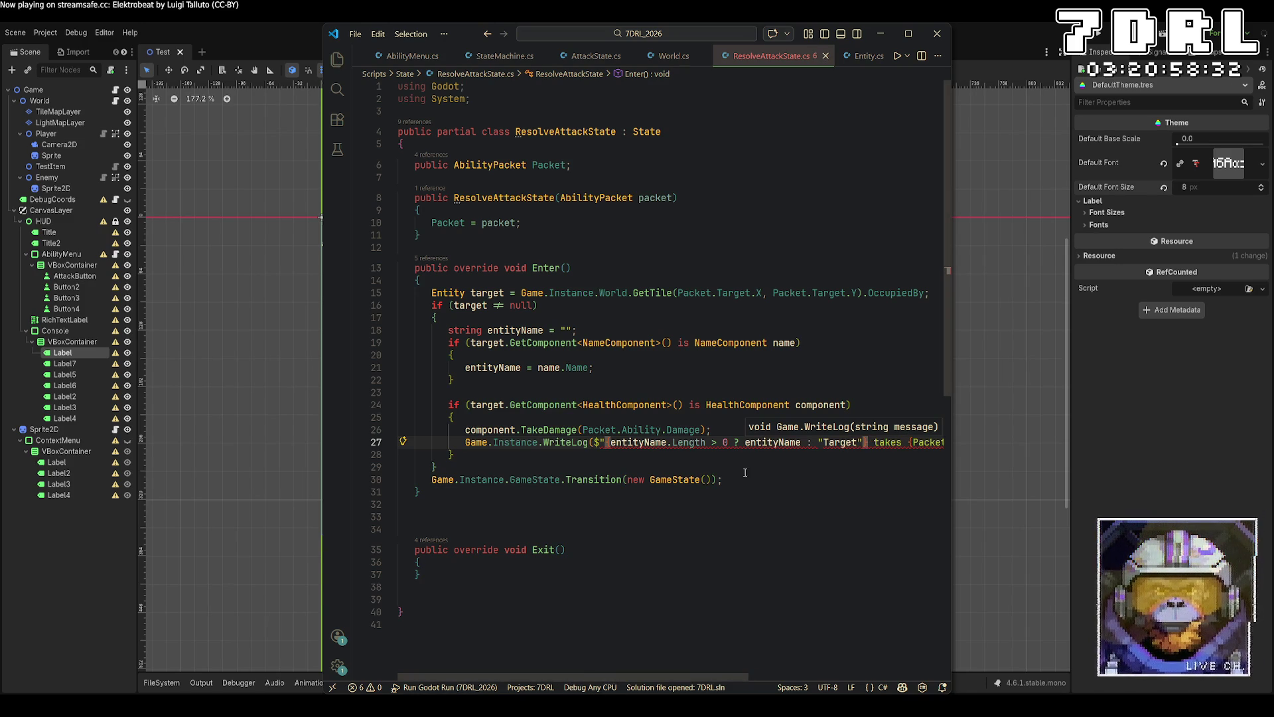
# Add the missing brace before entityName so the WriteLog conditional is parenthesized.
pyautogui.moveTo(691, 442)
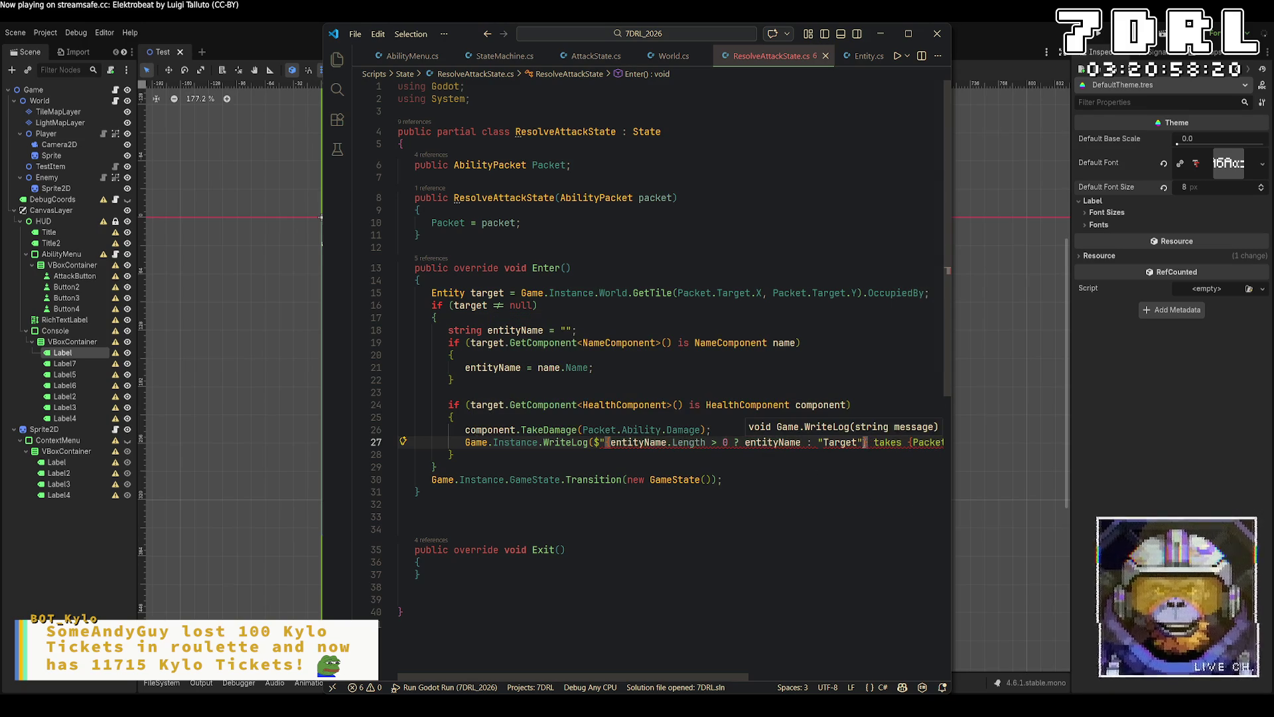
pyautogui.moveTo(850, 451)
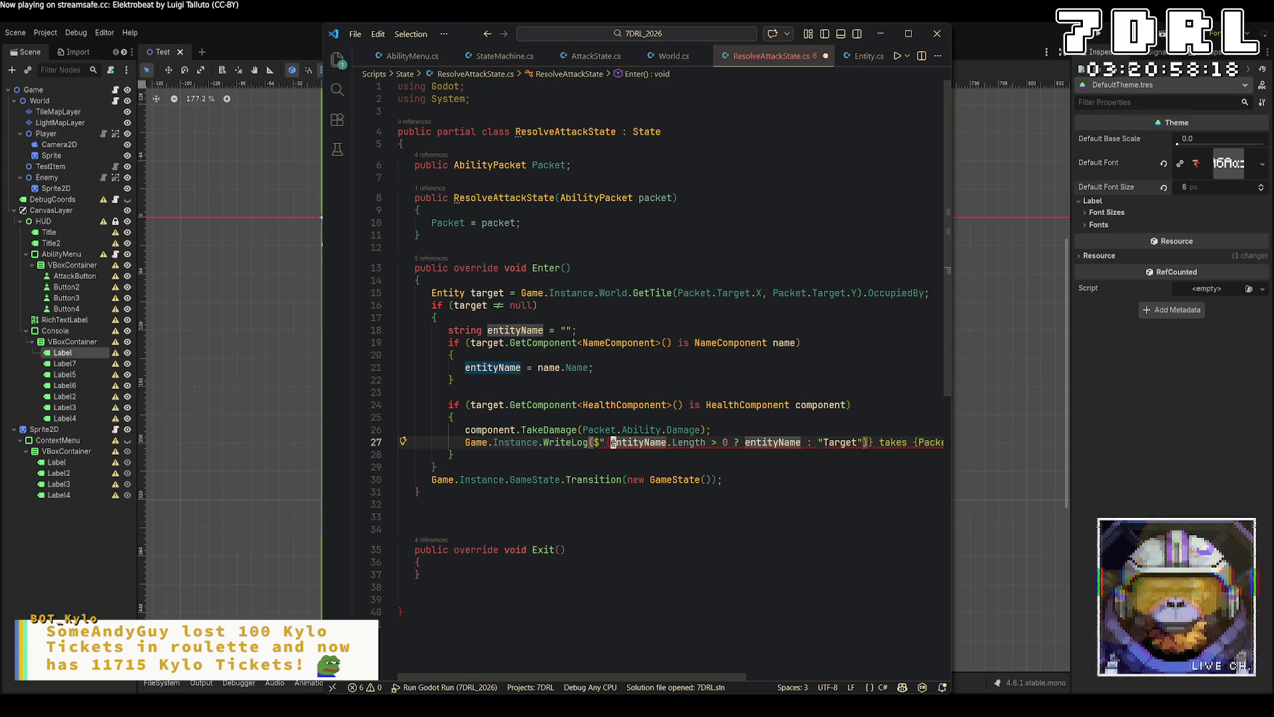
pyautogui.click(609, 442)
pyautogui.write('{')
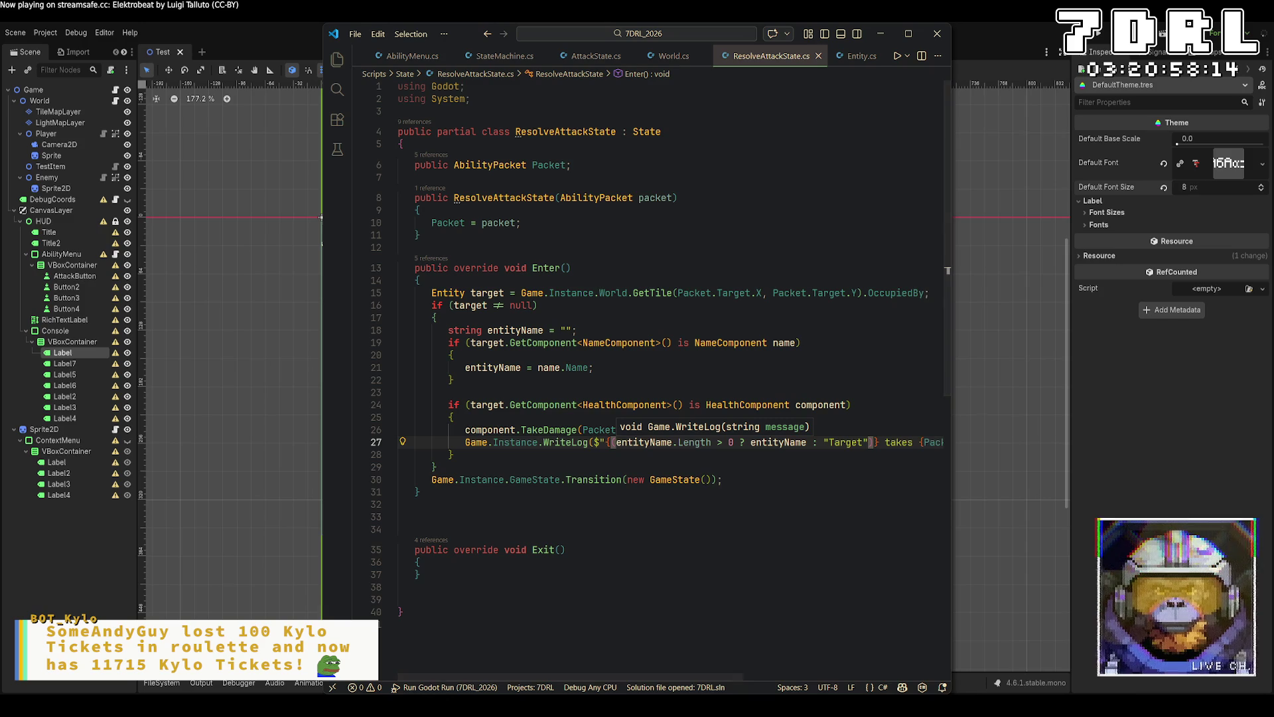
pyautogui.press('Escape')
# Set the Enemy node's NameComponent Name to Minotaur.
pyautogui.click(41, 179)
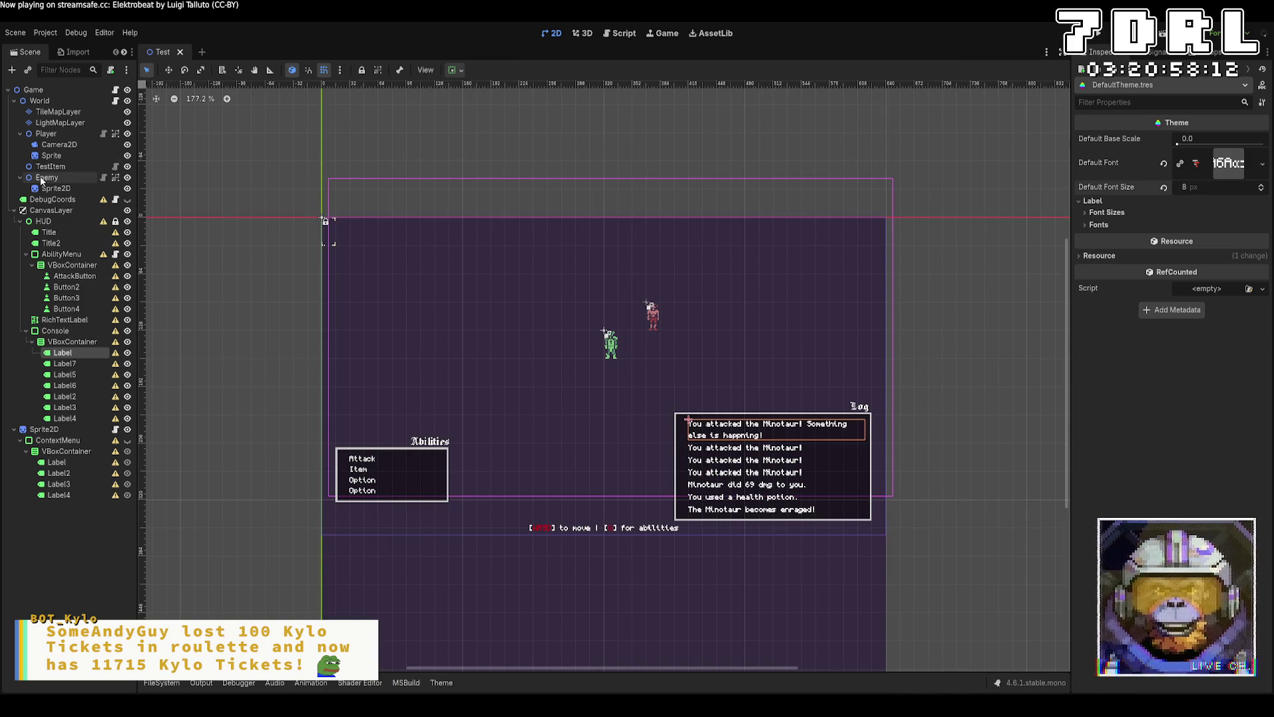
pyautogui.click(42, 180)
pyautogui.click(1209, 218)
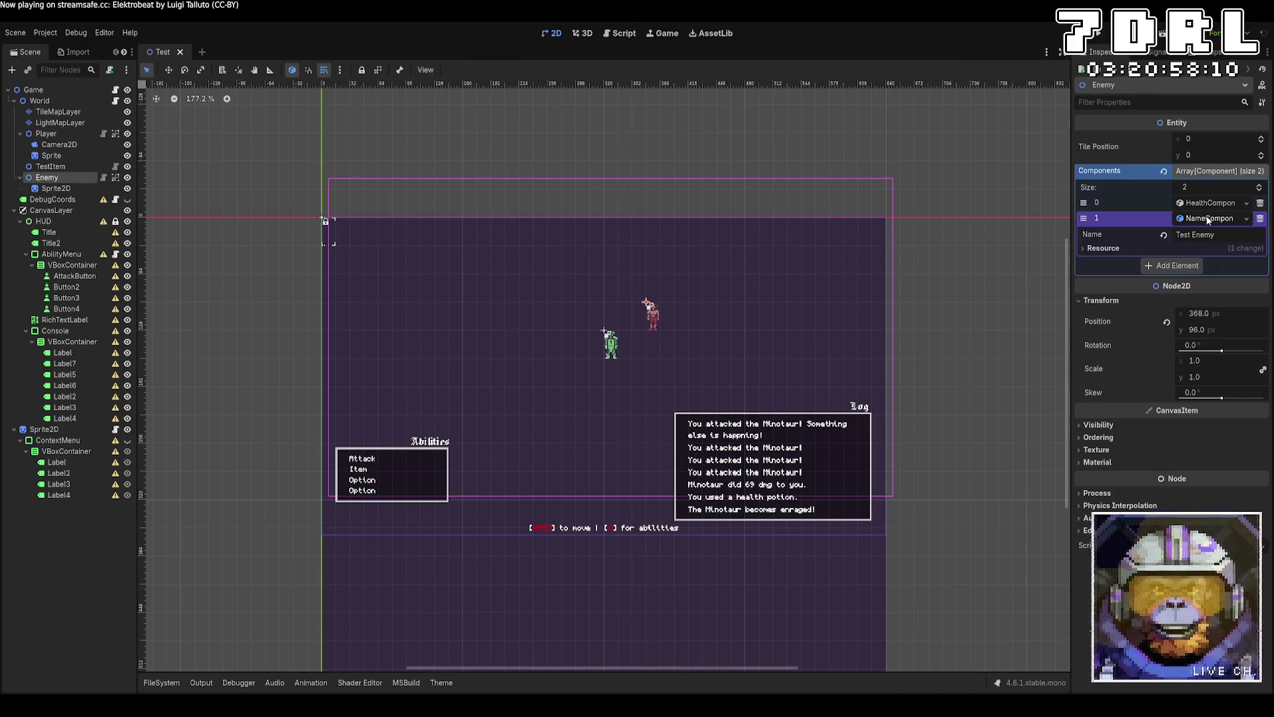
pyautogui.write('Mino')
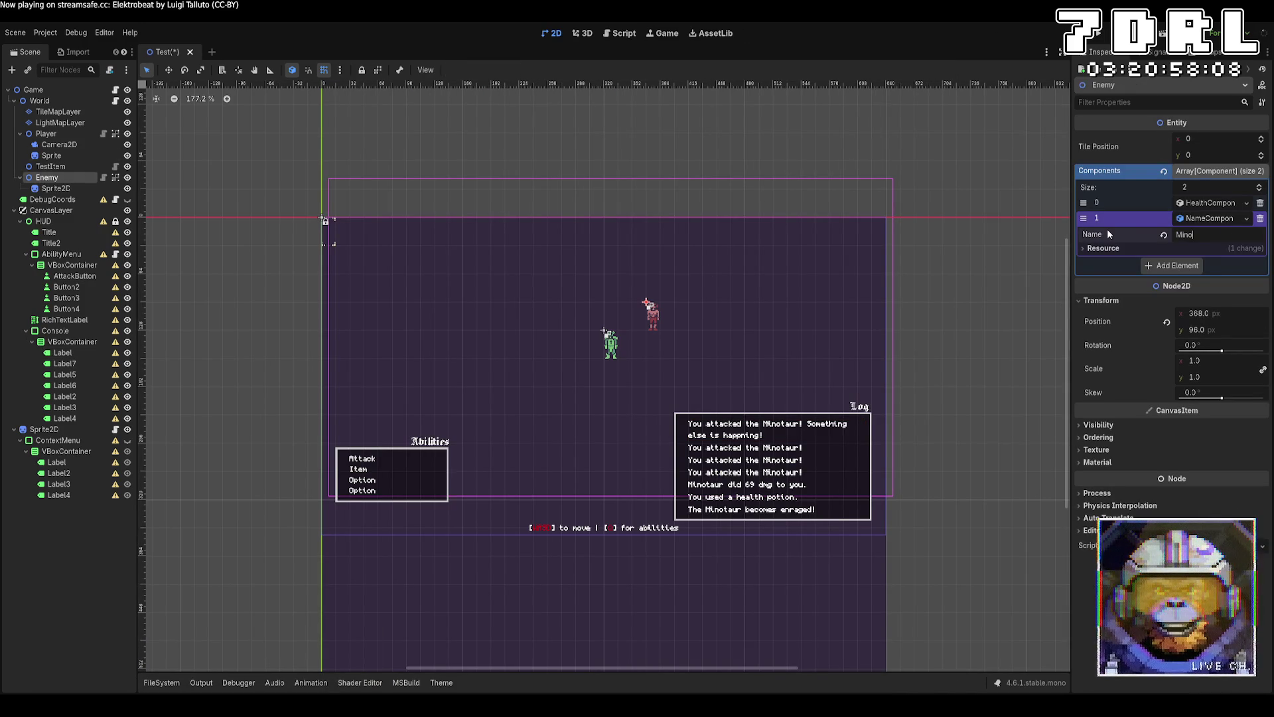
pyautogui.write('taur')
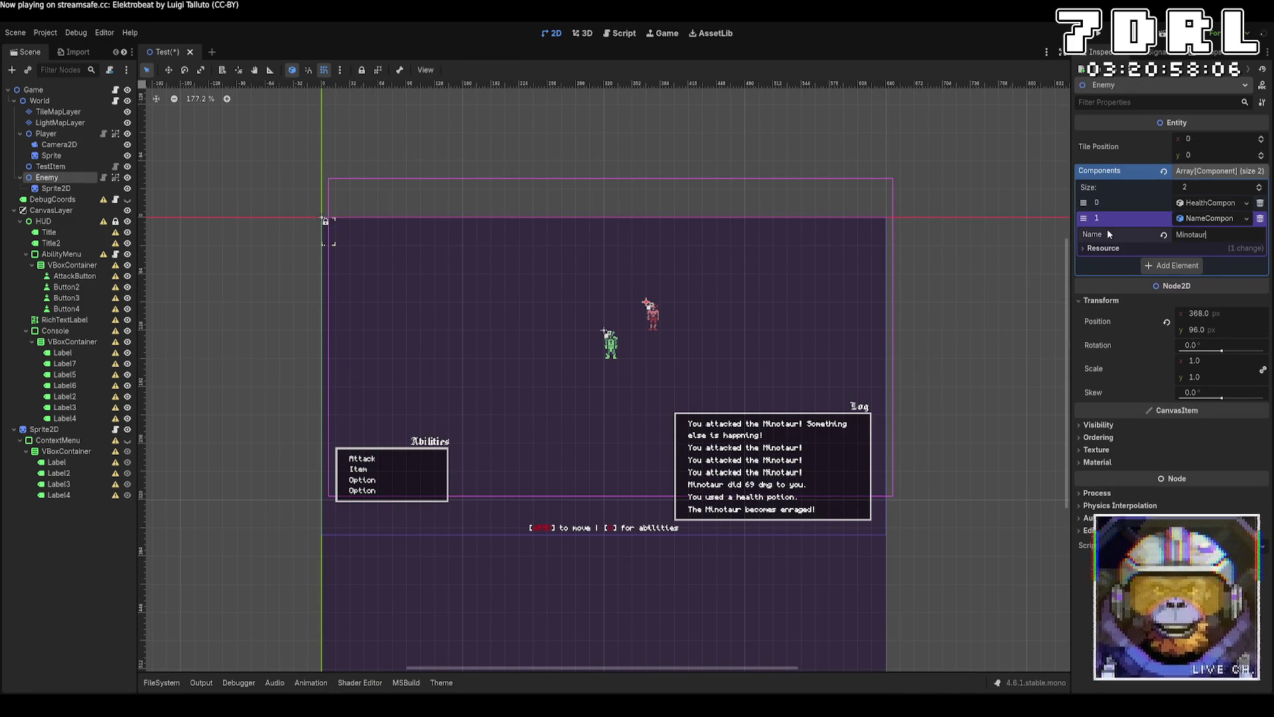
# Run the game and attack the Minotaur twice to confirm "Minotaur takes 10 dmg.".
pyautogui.click(1106, 36)
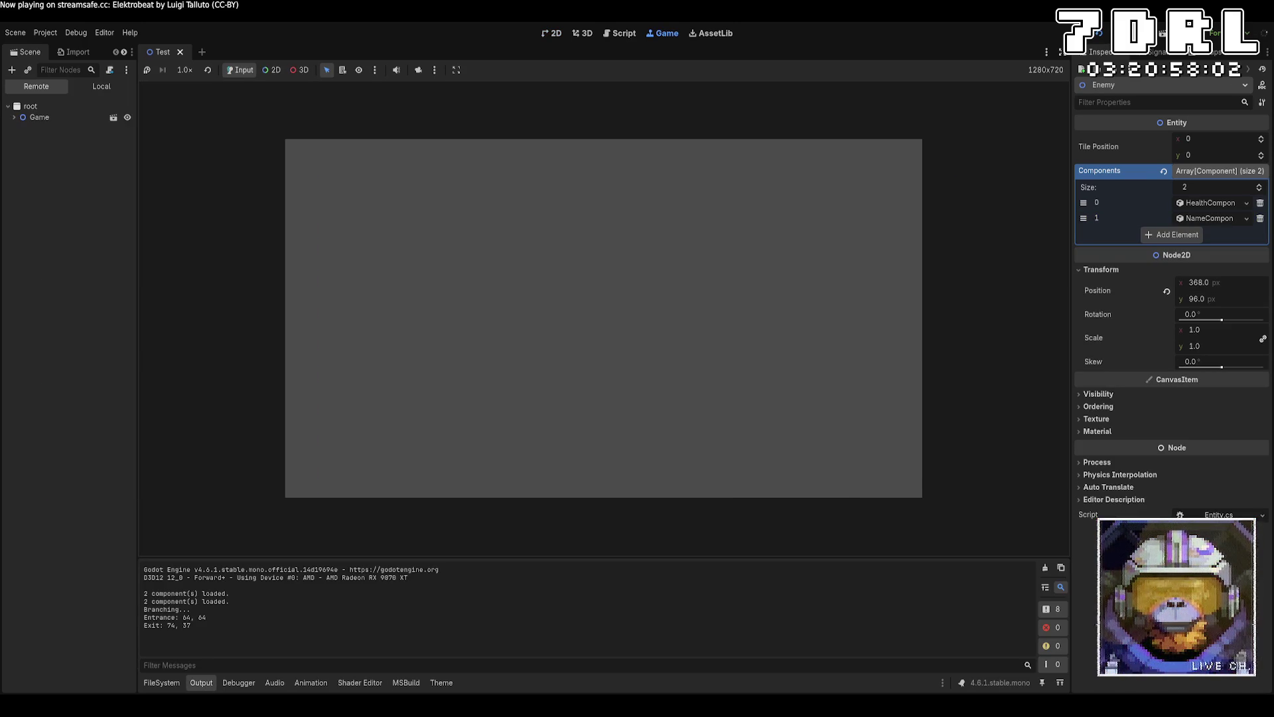
pyautogui.click(366, 455)
pyautogui.click(686, 341)
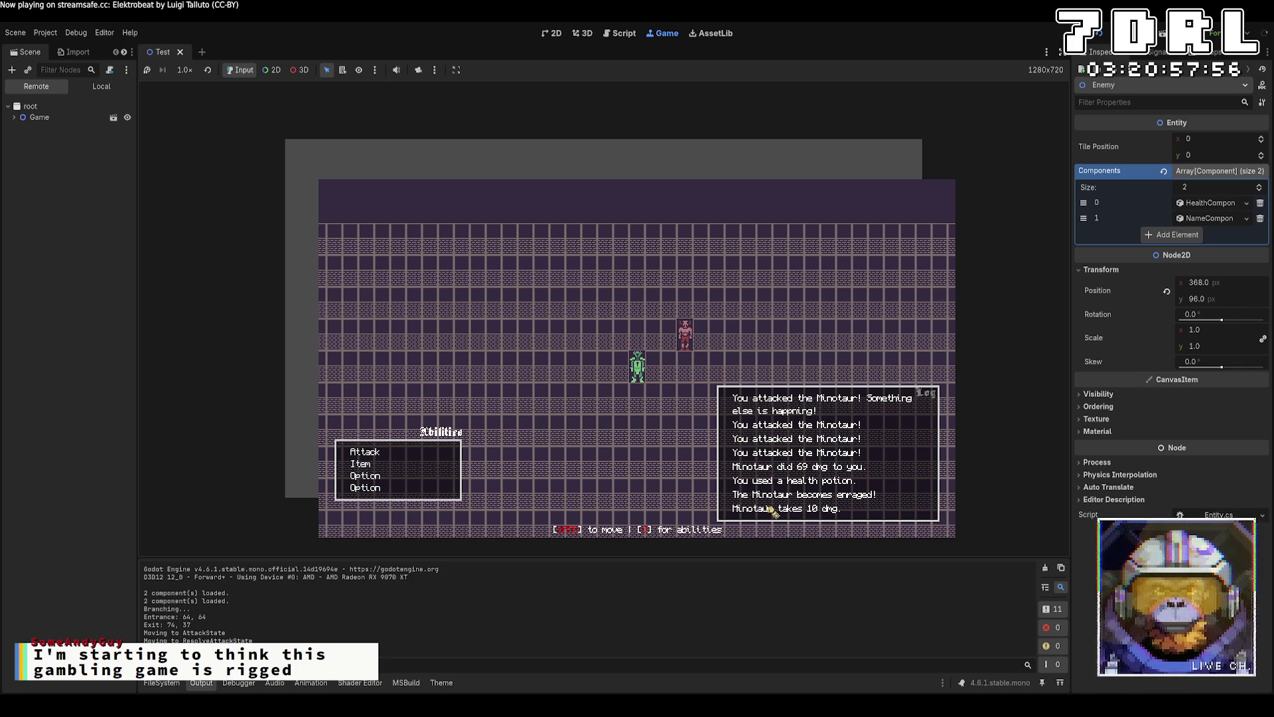
pyautogui.click(454, 453)
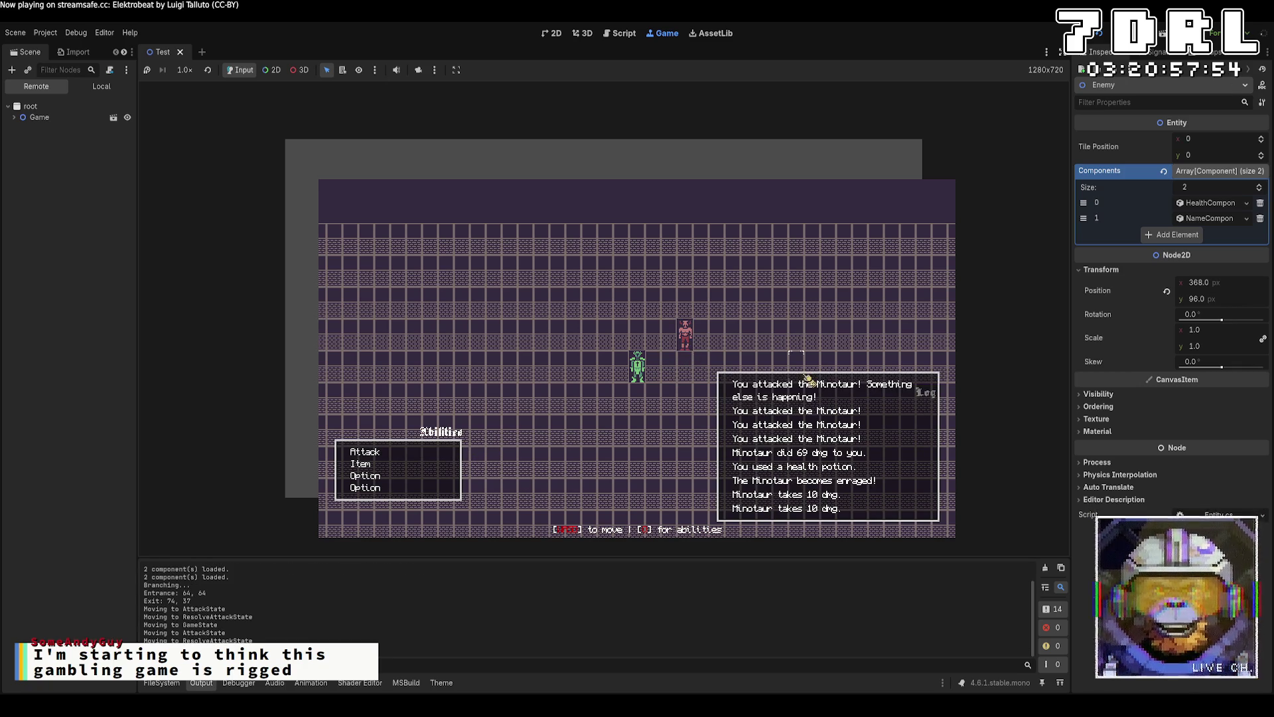
pyautogui.hotkey('alt', 'Tab')
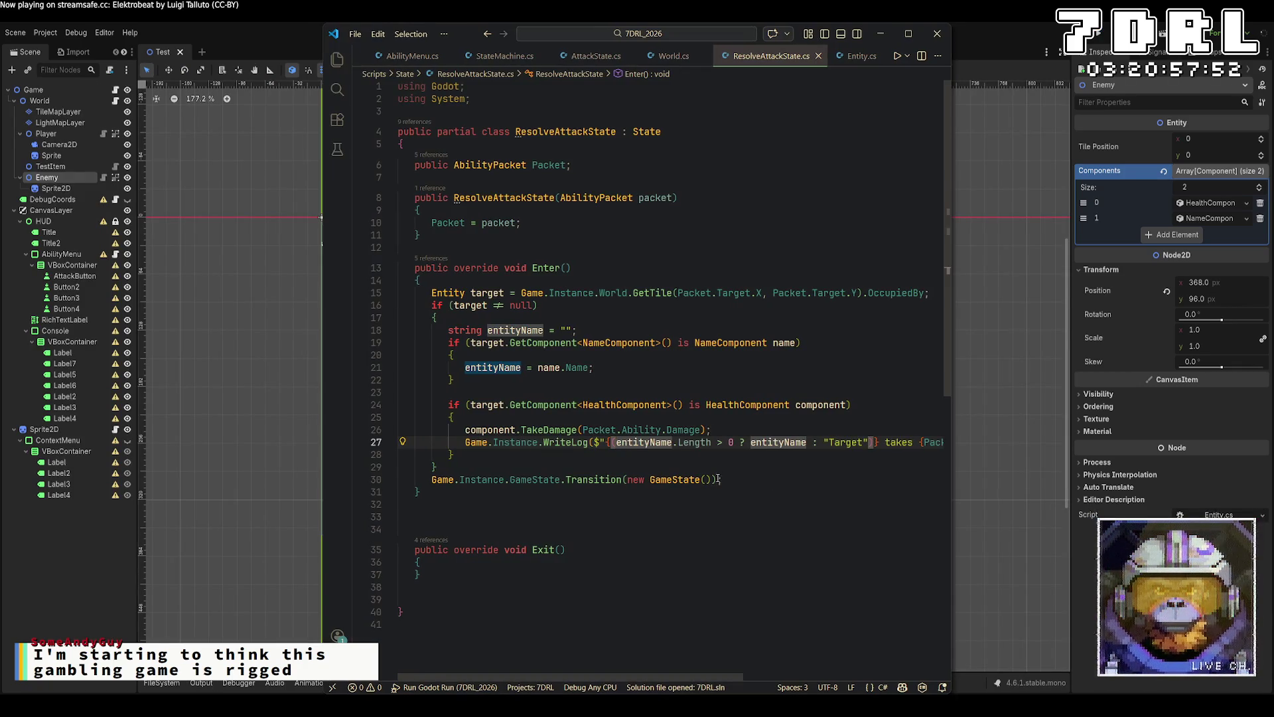
# Prefix the Enemy's NameComponent Name with 'The ' to read "The Minotaur" and save the scene.
pyautogui.click(878, 442)
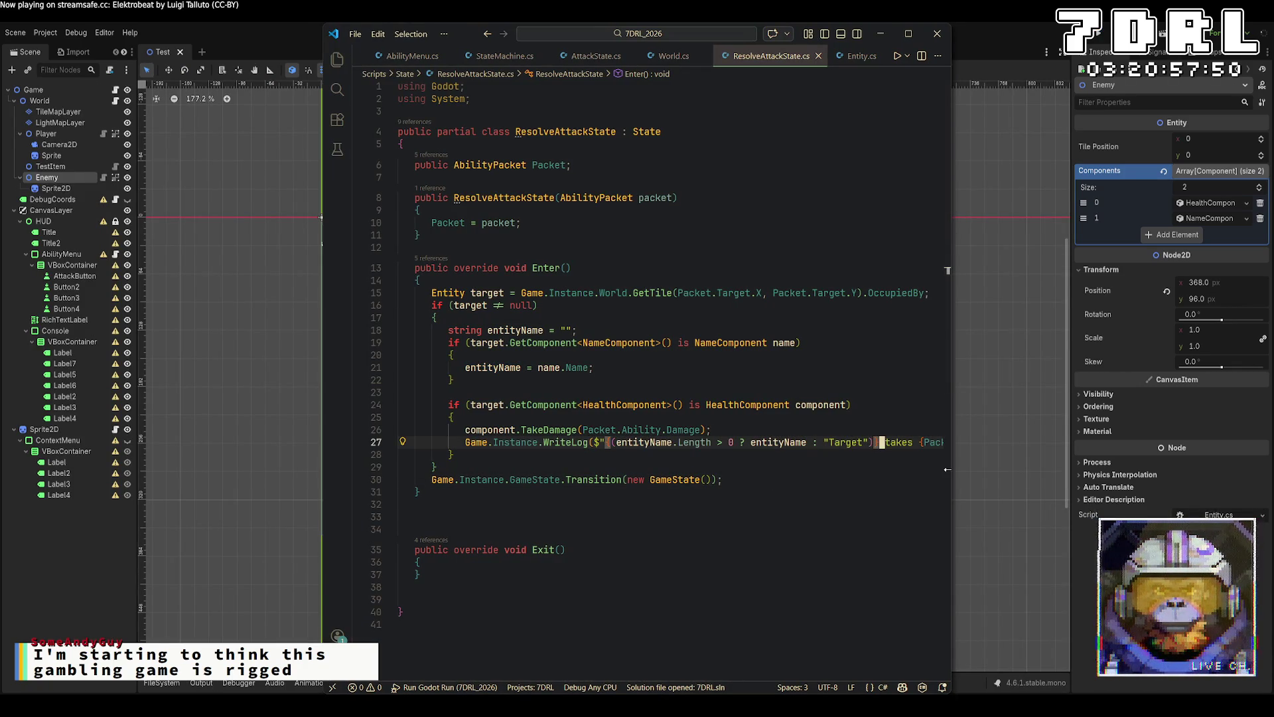
pyautogui.click(1205, 202)
pyautogui.click(1212, 266)
pyautogui.click(1225, 281)
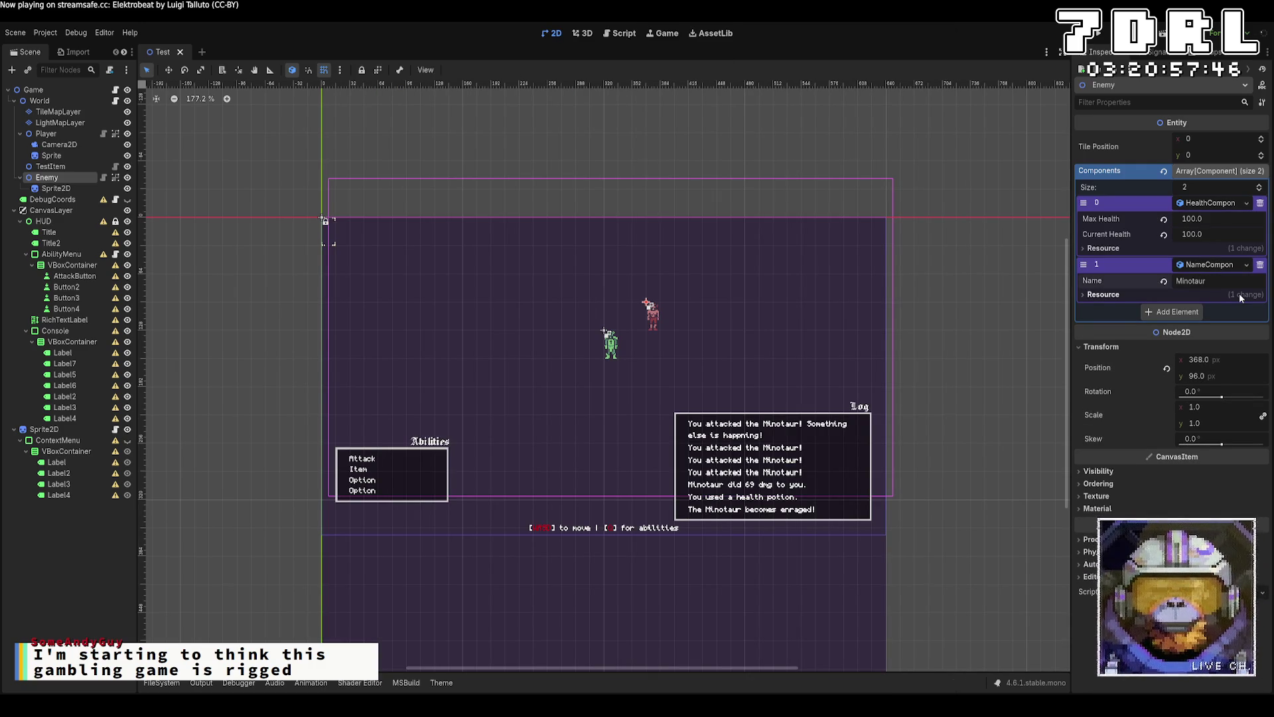
pyautogui.press('Right')
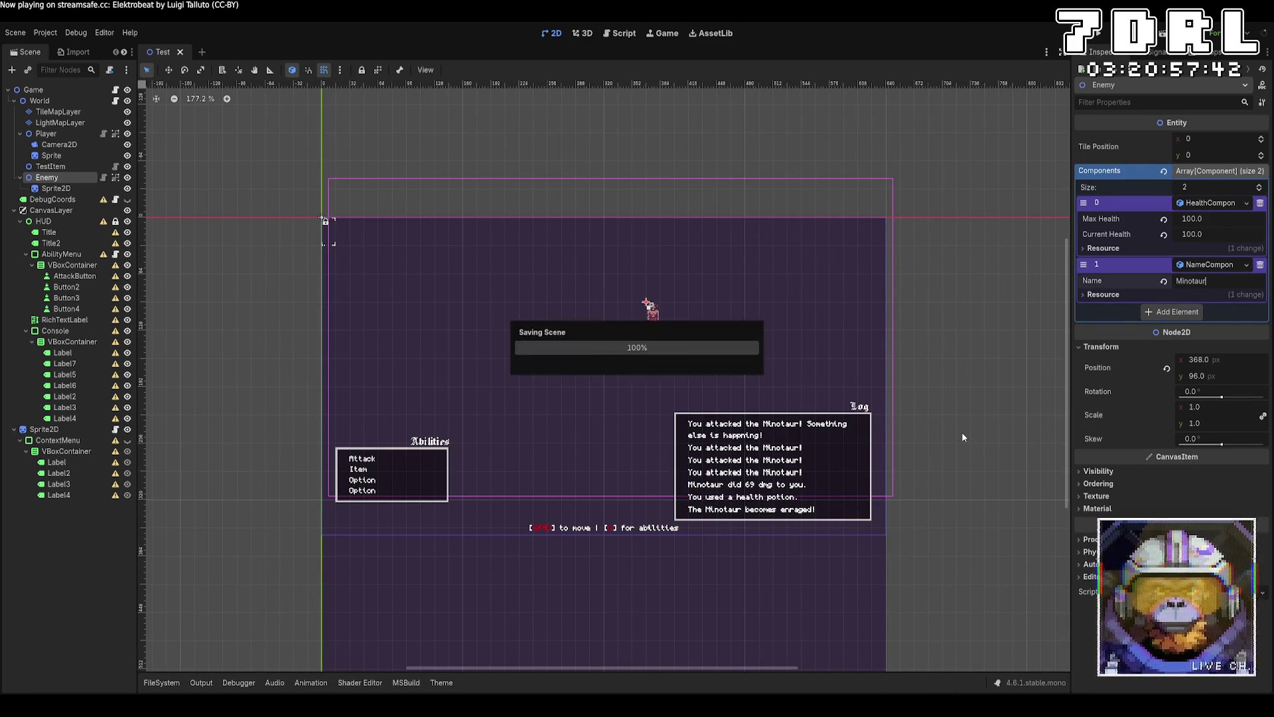
pyautogui.click(1178, 281)
pyautogui.write('The')
pyautogui.press('Return')
pyautogui.hotkey('ctrl', 's')
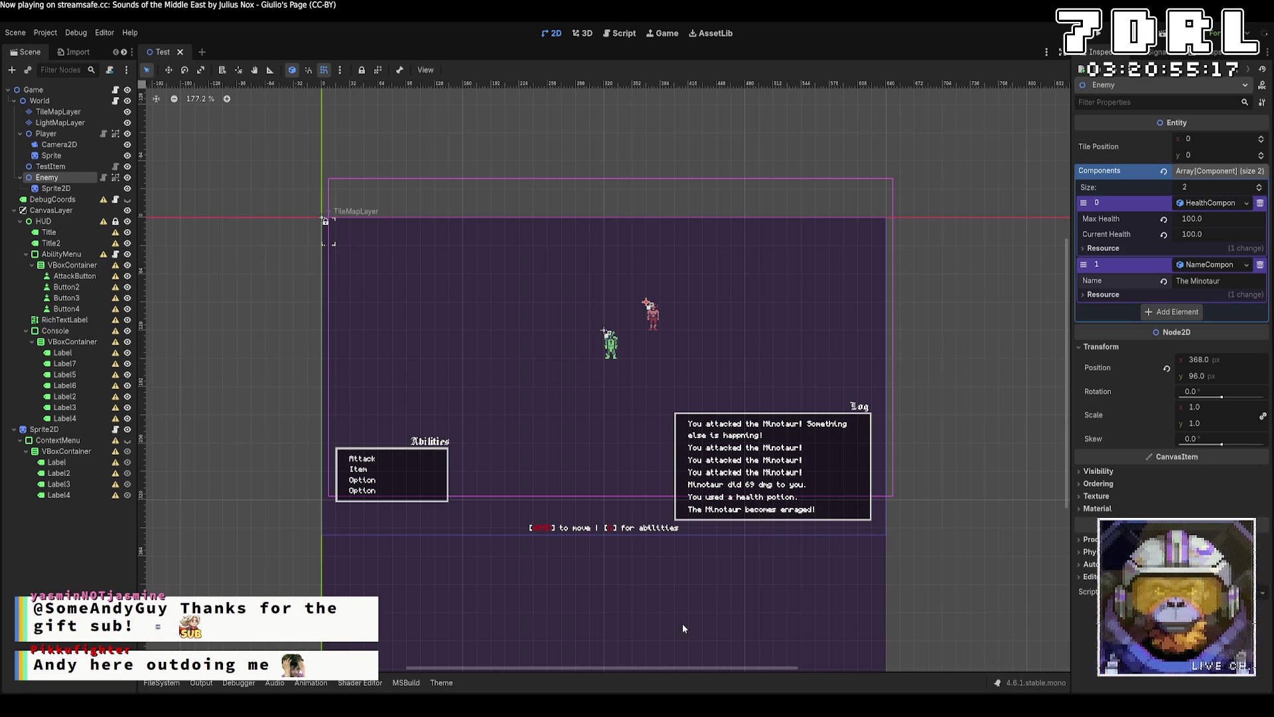
# Zoom in on the 2D canvas and run the project to view the lit dungeon tiles.
pyautogui.scroll(3, 671, 573)
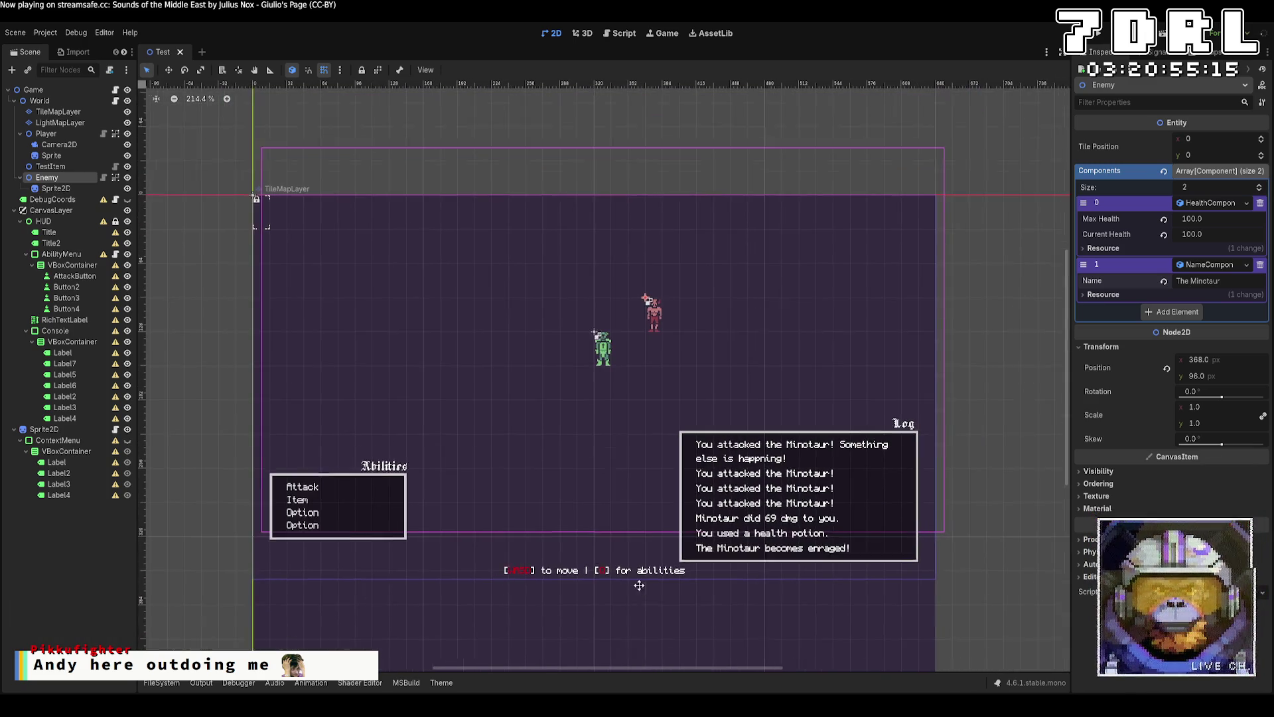
pyautogui.scroll(1, 609, 544)
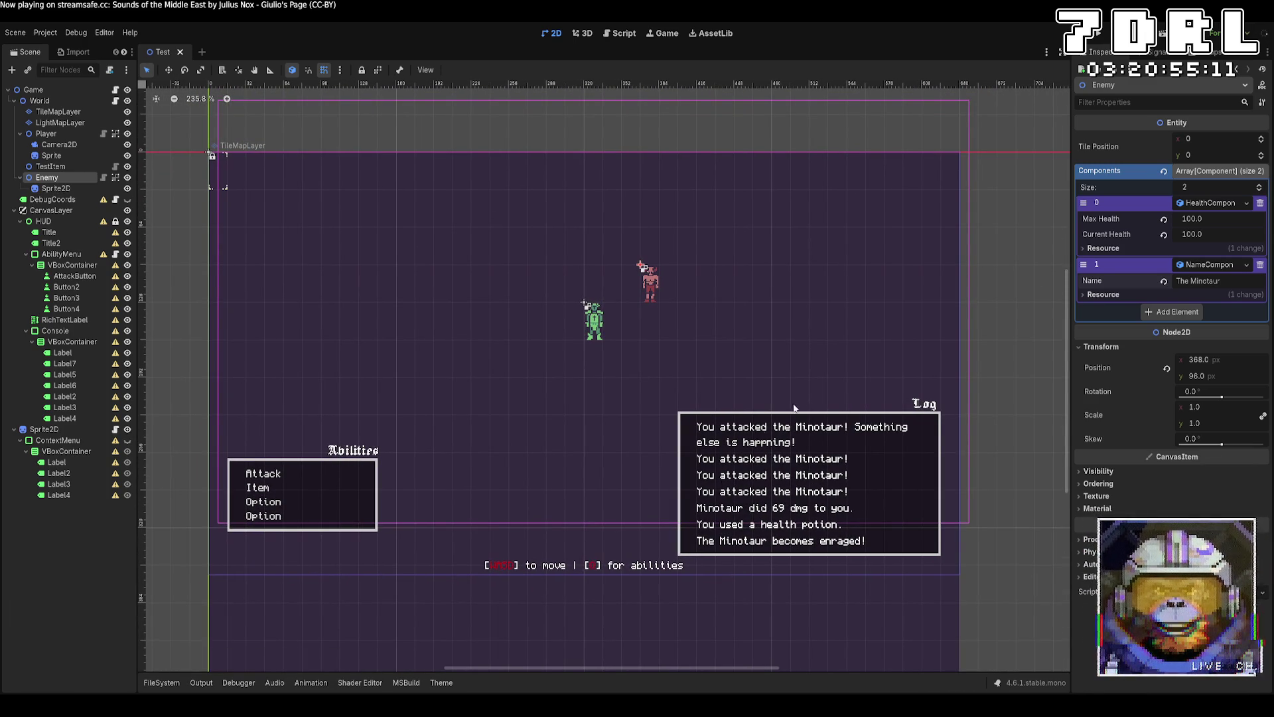
pyautogui.click(1105, 40)
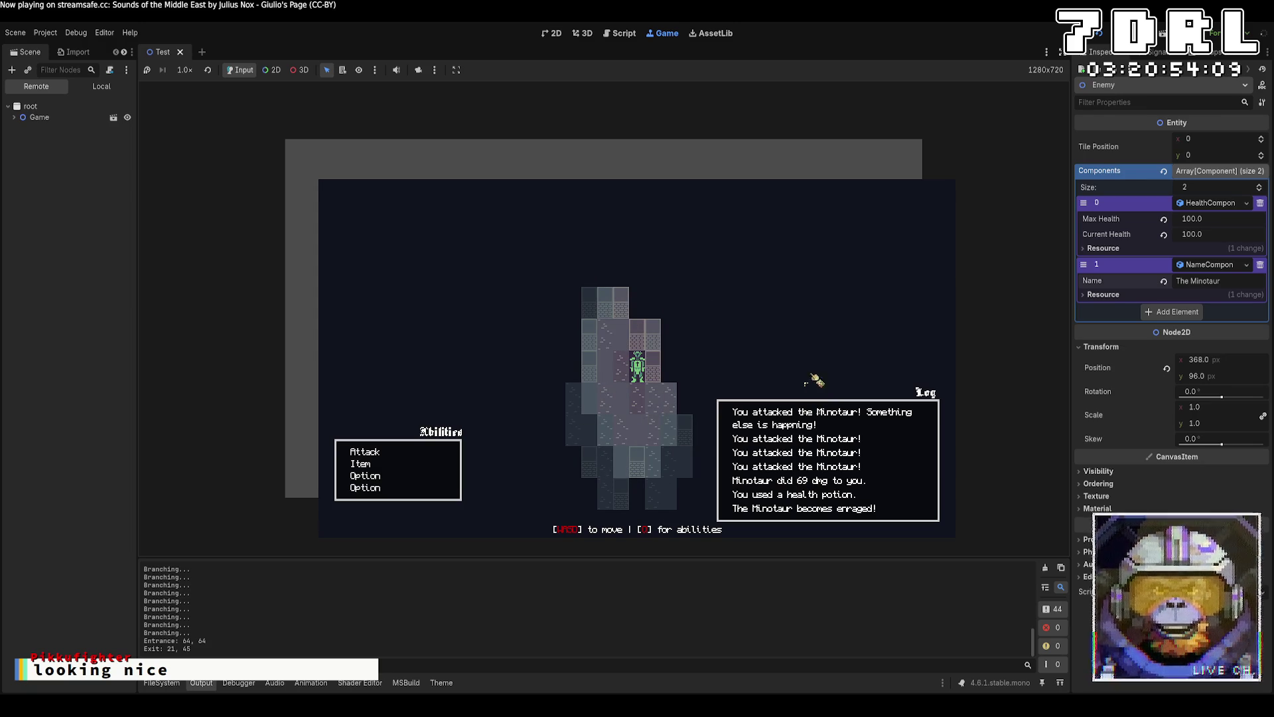
# Stop the running game with F8.
pyautogui.press('F8')
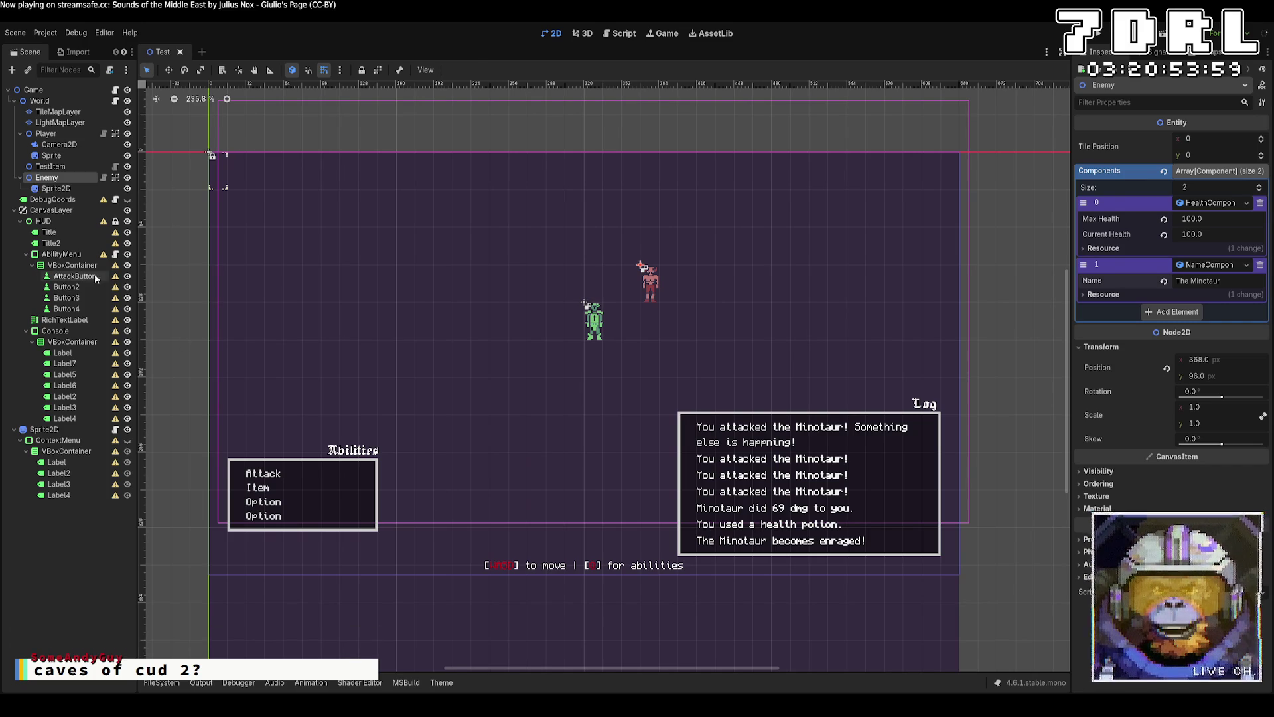
# Nudge AbilityMenu down so its Position y goes from 261 to 293.
pyautogui.click(66, 254)
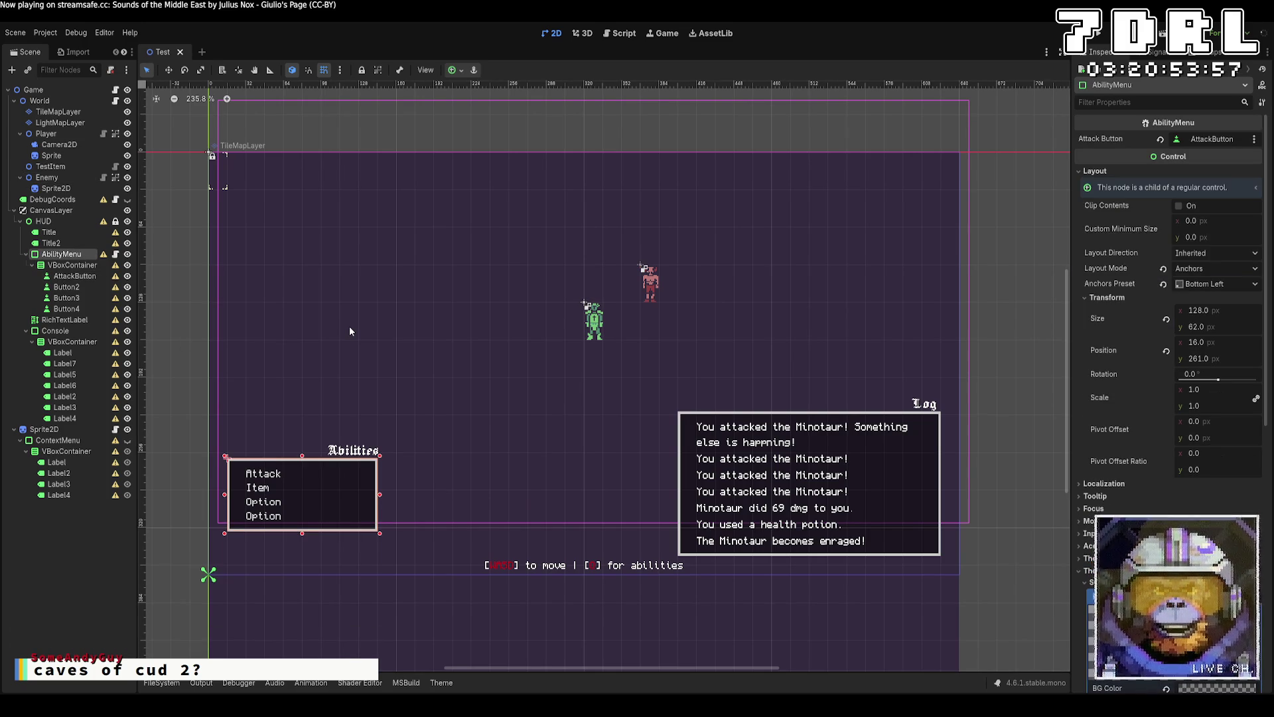
pyautogui.press('Down')
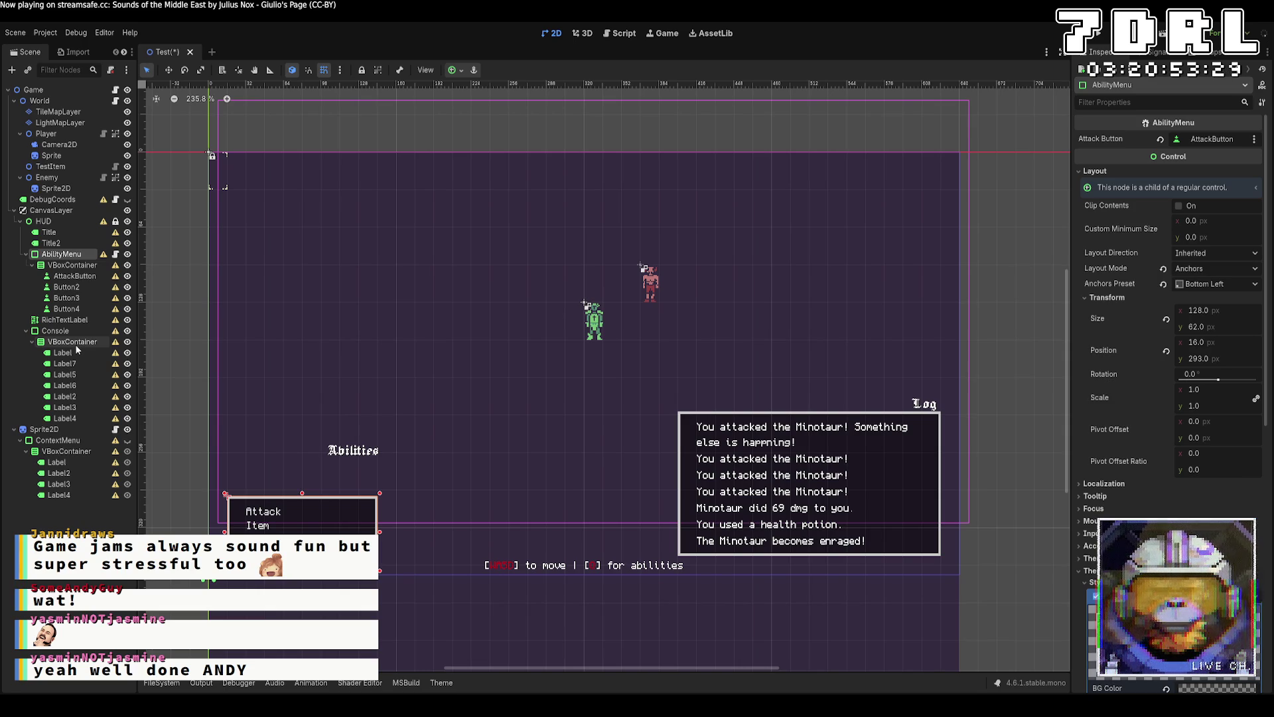
pyautogui.click(55, 330)
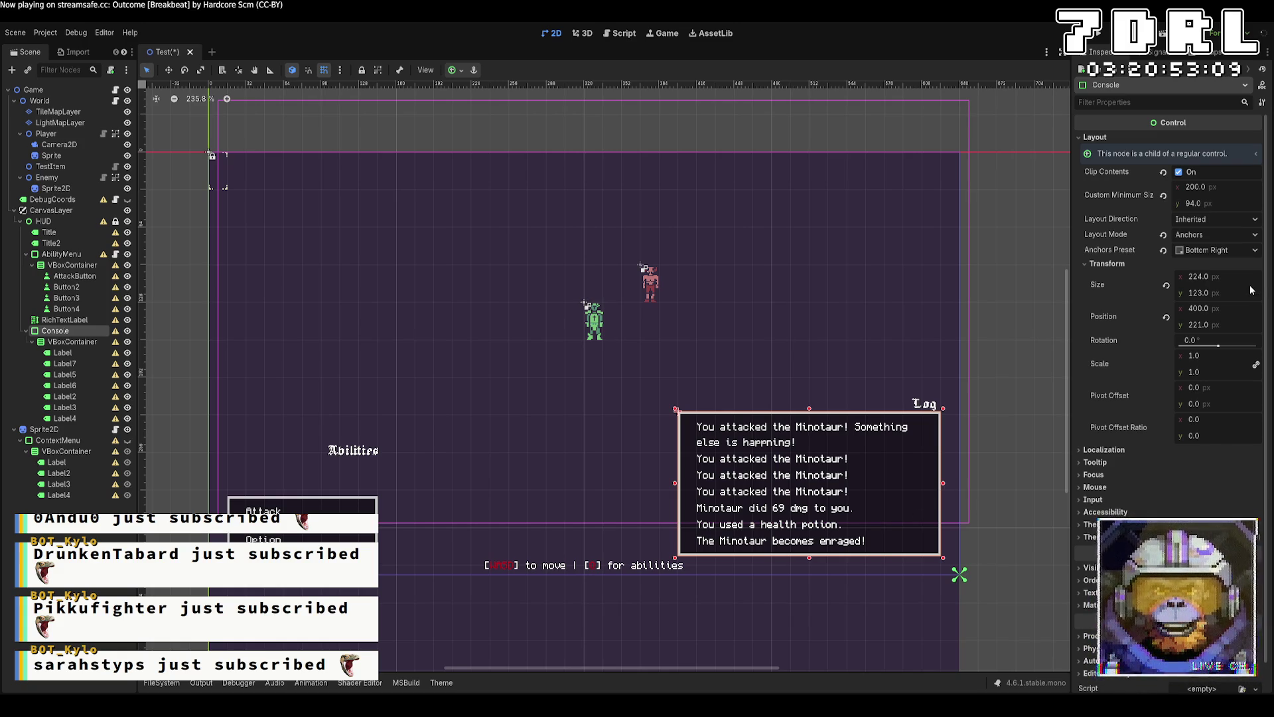
# Set the Console's Custom Minimum Size x to 150 and test-resize the log panel.
pyautogui.click(1237, 190)
pyautogui.write('150')
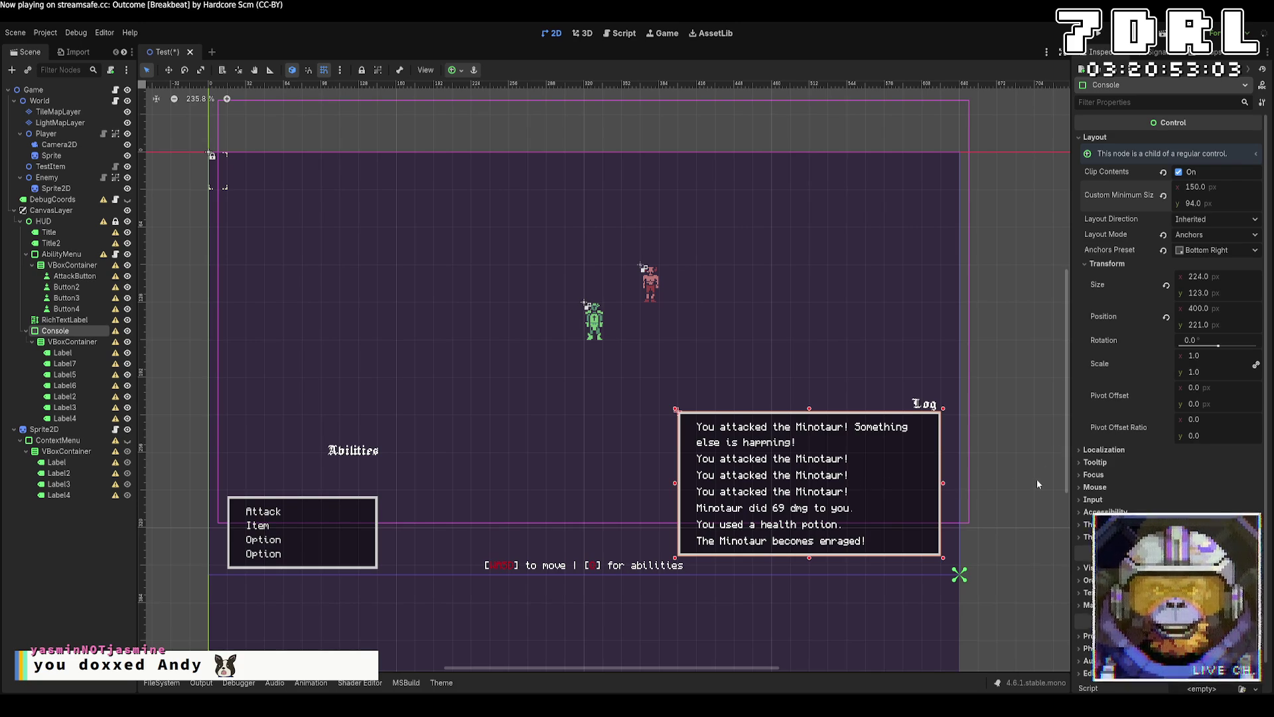
pyautogui.moveTo(943, 482)
pyautogui.mouseDown()
pyautogui.moveTo(999, 491)
pyautogui.moveTo(785, 489)
pyautogui.mouseUp()
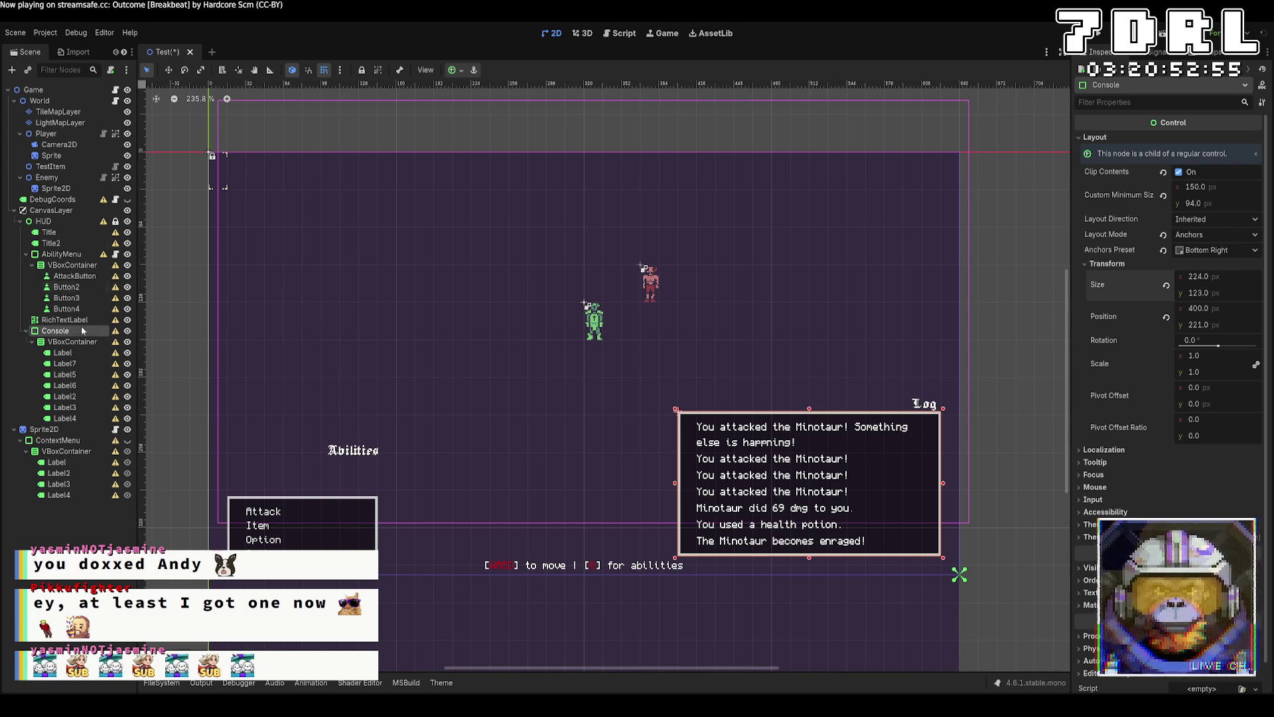
pyautogui.moveTo(676, 483)
pyautogui.mouseDown()
pyautogui.moveTo(658, 484)
pyautogui.moveTo(675, 484)
pyautogui.mouseUp()
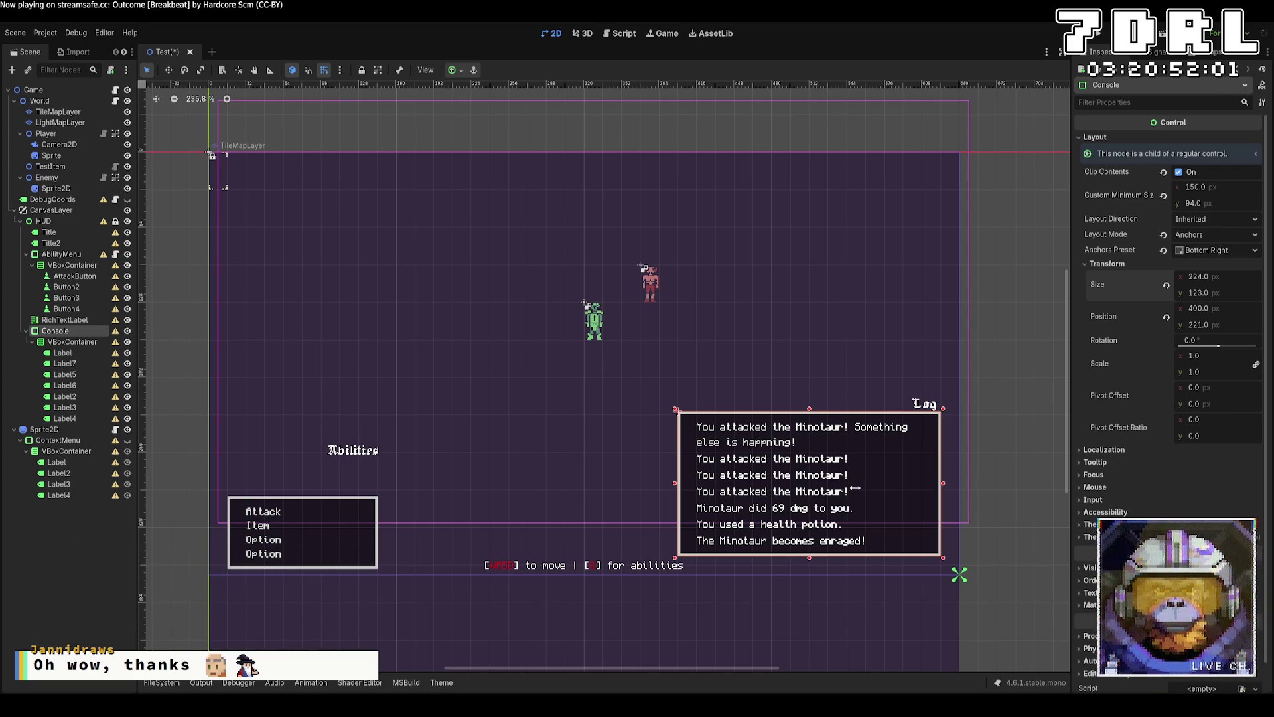
# Set the inner VBoxContainer's Custom Minimum Size x to 150, then test-stretch Console and undo.
pyautogui.click(72, 341)
pyautogui.click(1199, 220)
pyautogui.write('150')
pyautogui.press('Return')
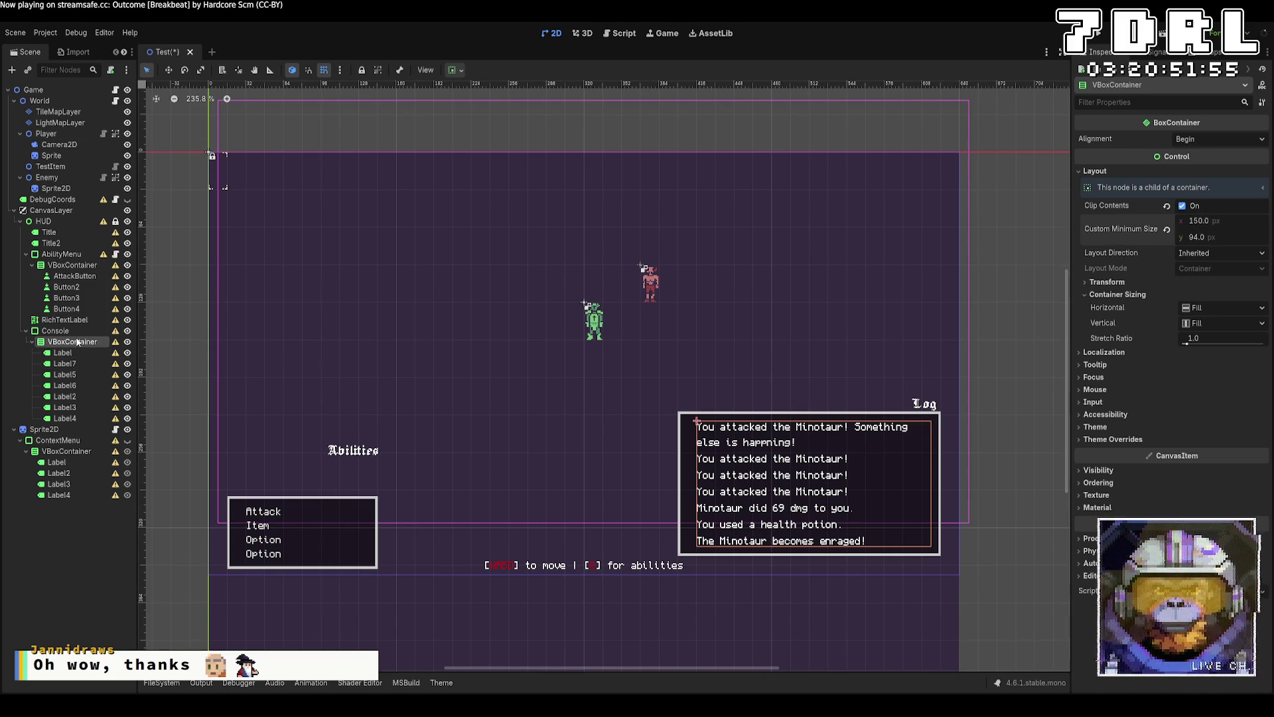
pyautogui.click(933, 490)
pyautogui.moveTo(944, 482); pyautogui.dragTo(1039, 483)
pyautogui.hotkey('ctrl', 'z')
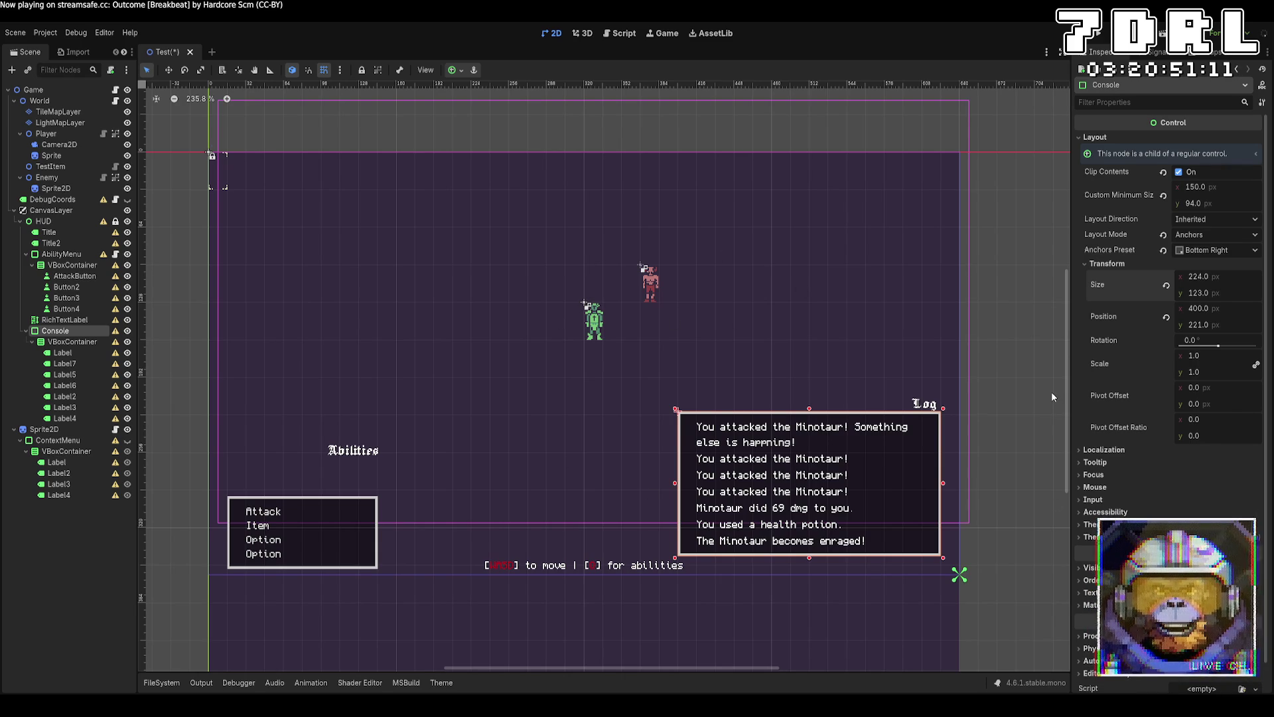
pyautogui.click(1239, 276)
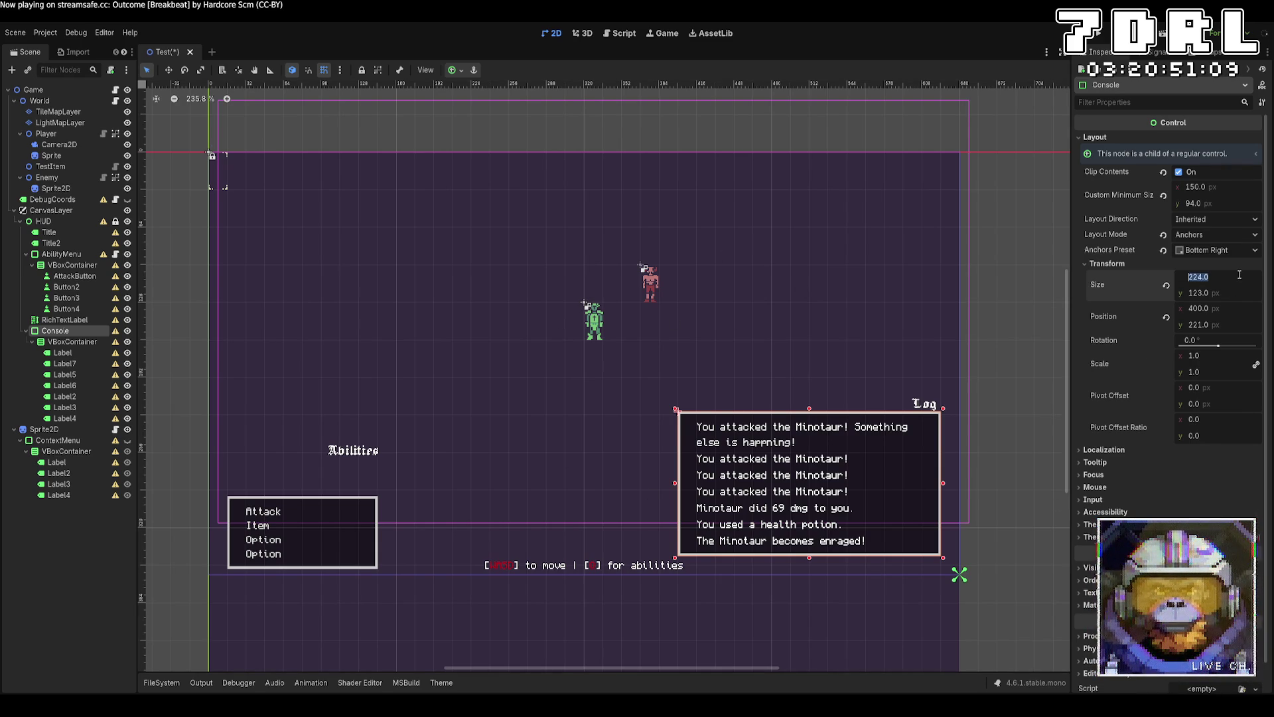
pyautogui.click(72, 341)
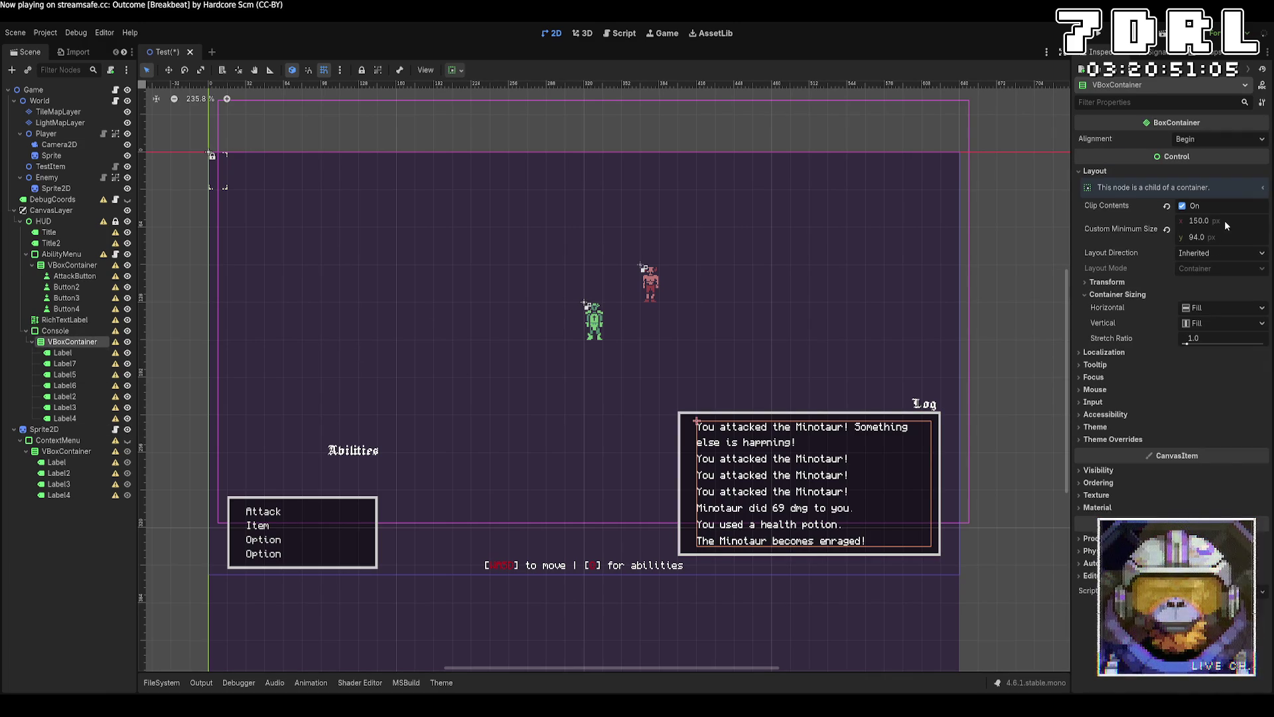
pyautogui.click(1107, 282)
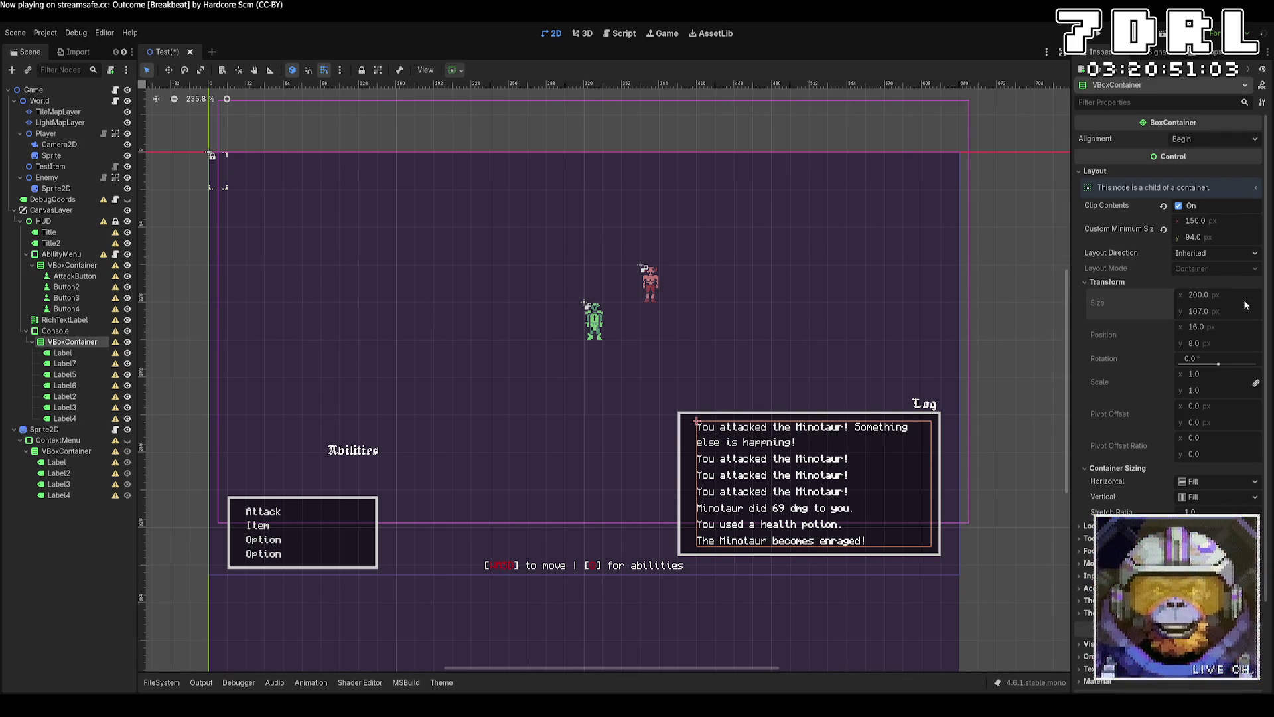
pyautogui.click(55, 331)
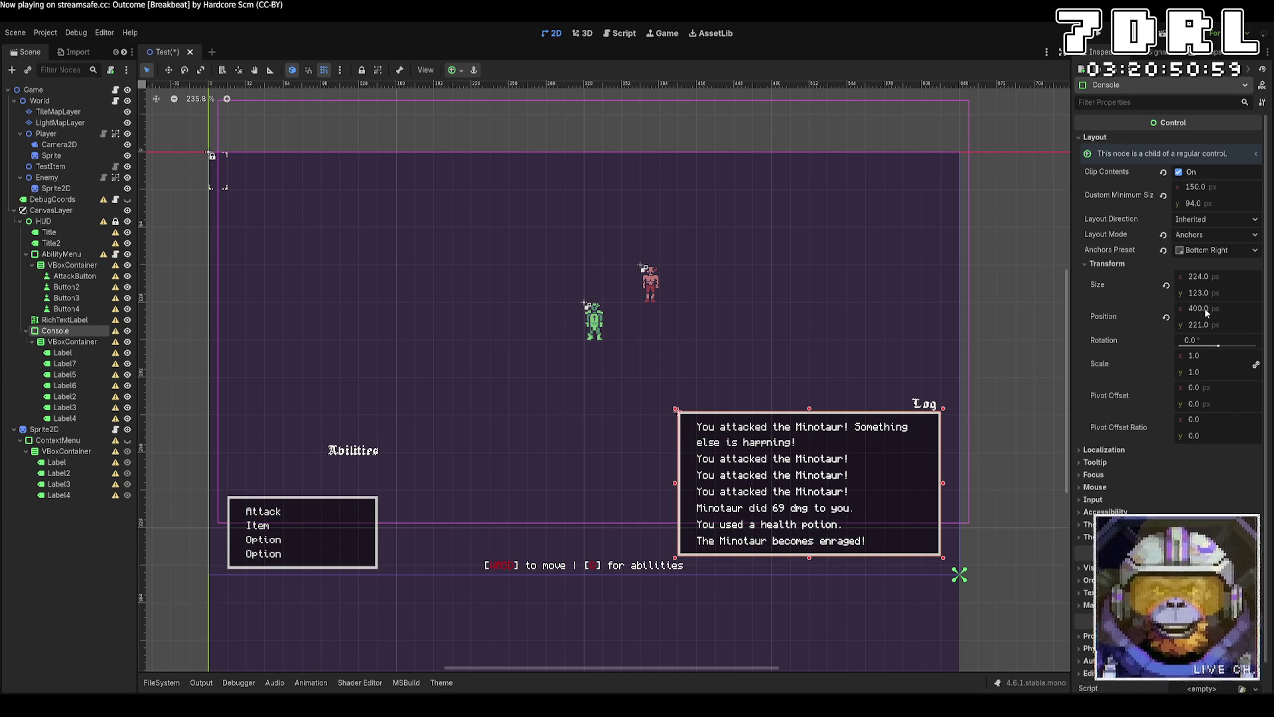
pyautogui.click(1218, 275)
pyautogui.write('15')
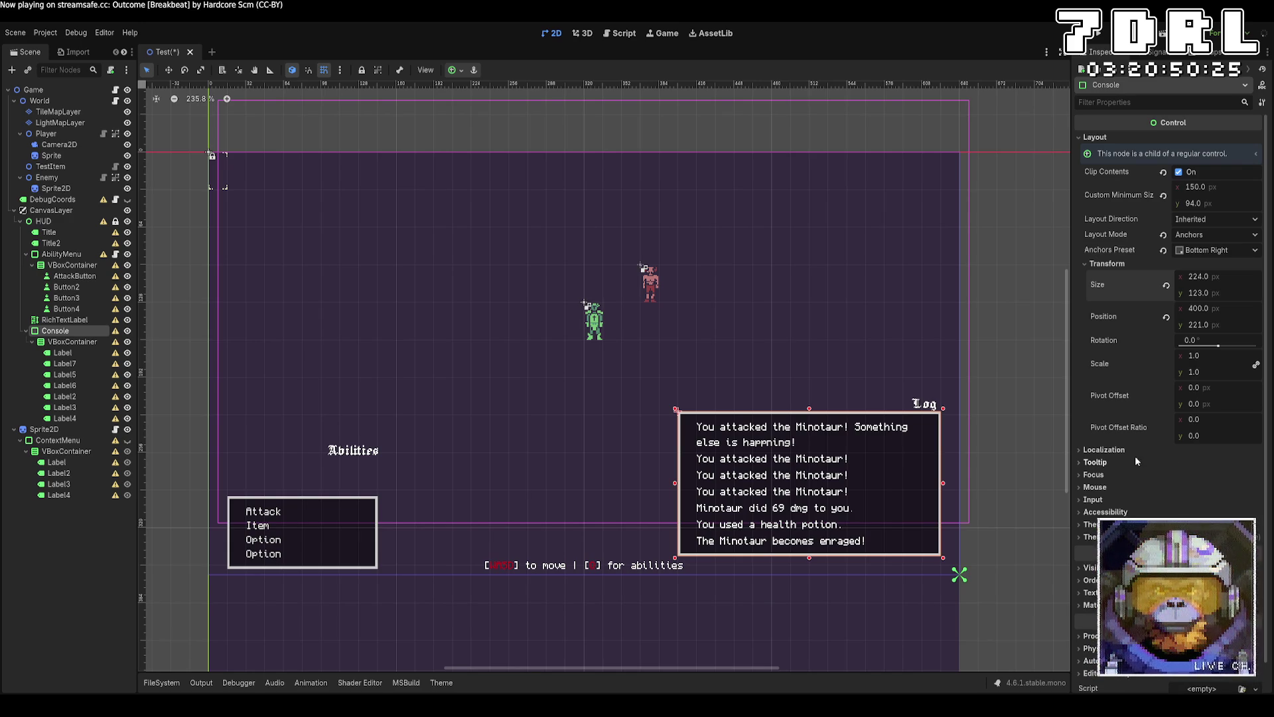
# Set the first log Label's Custom Minimum Size x to 150.
pyautogui.click(63, 352)
pyautogui.keyDown('shift'); pyautogui.click(64, 419); pyautogui.keyUp('shift')
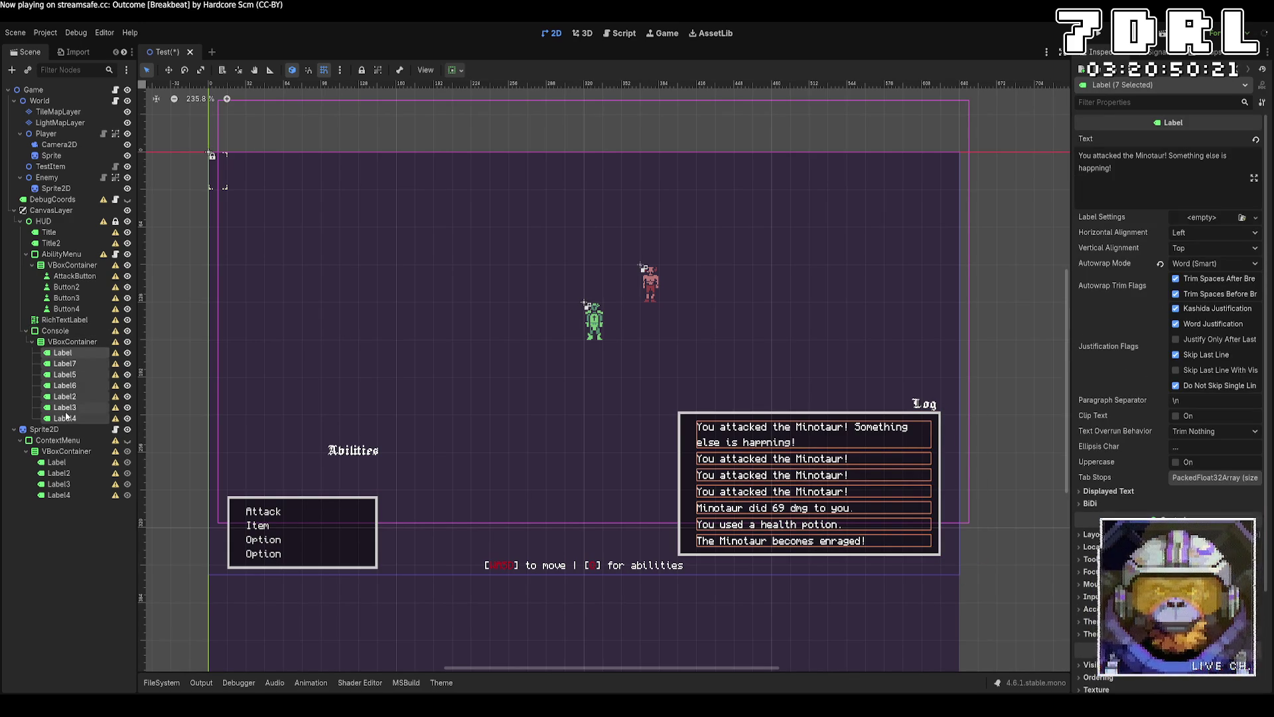
pyautogui.click(80, 352)
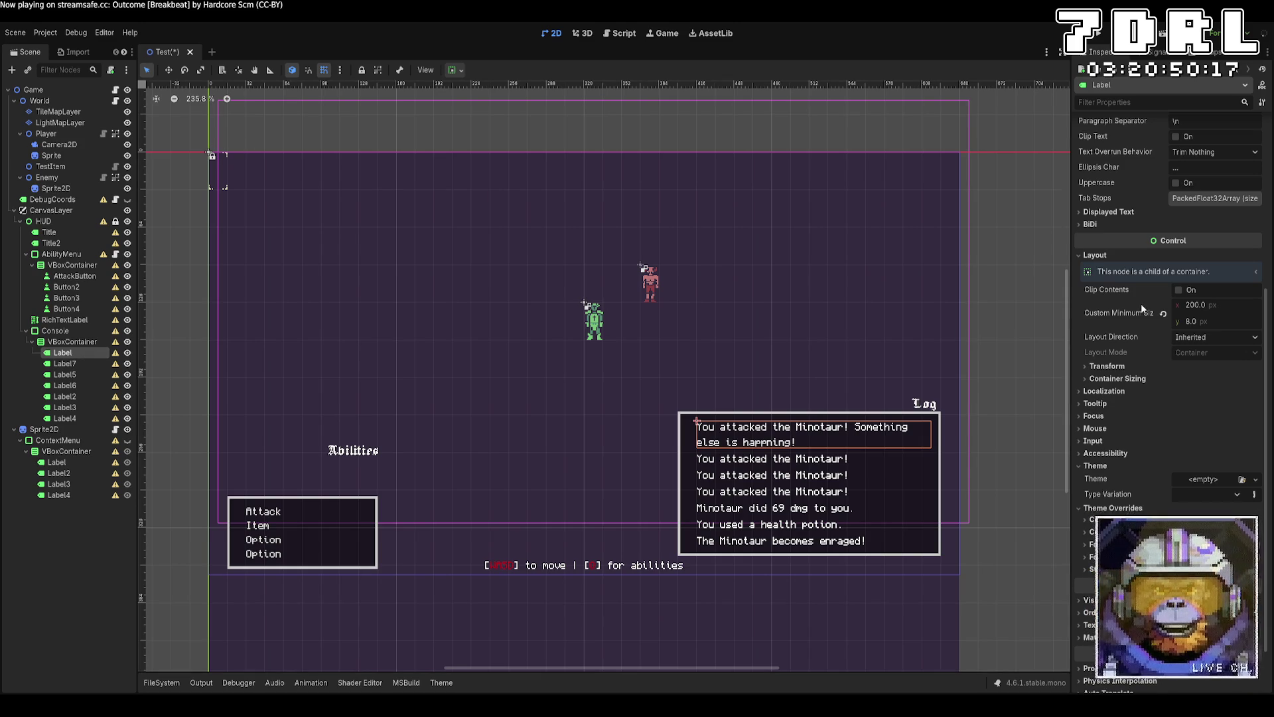
pyautogui.click(1209, 310)
pyautogui.write('150')
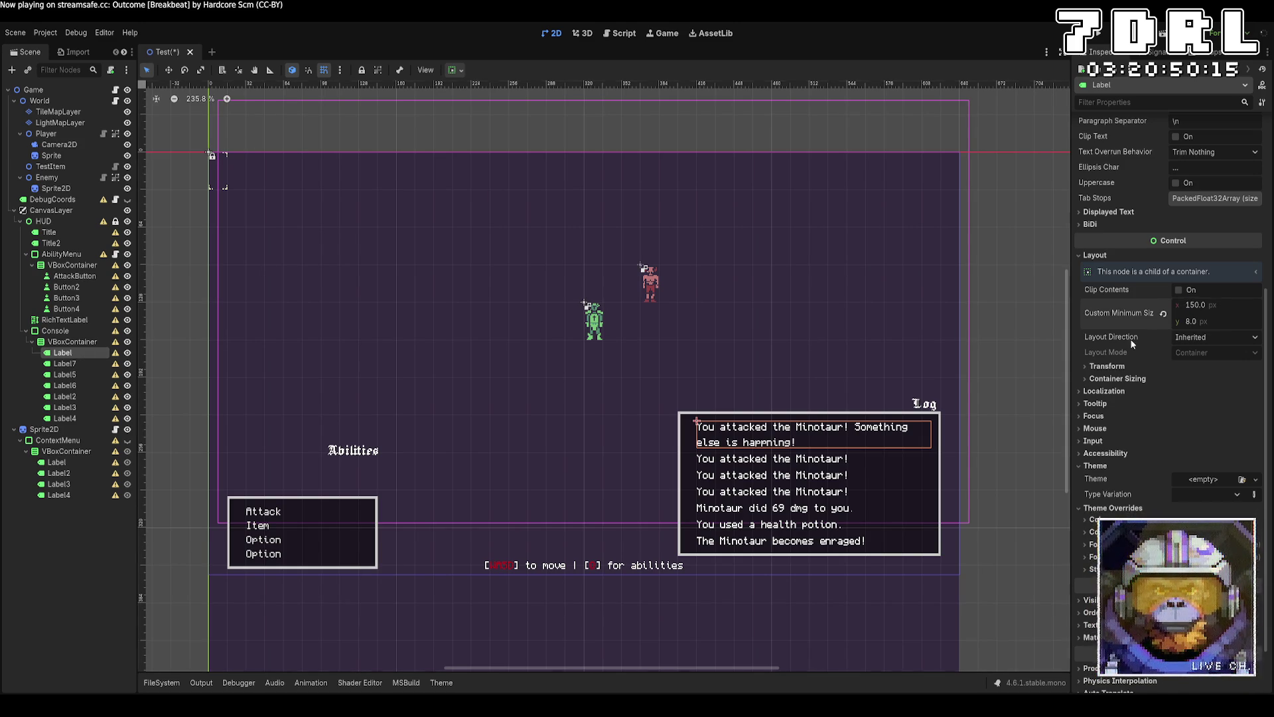
# Delete the two-line "Something else is happening!" Label from Console > VBoxContainer.
pyautogui.keyDown('shift'); pyautogui.click(64, 418); pyautogui.keyUp('shift')
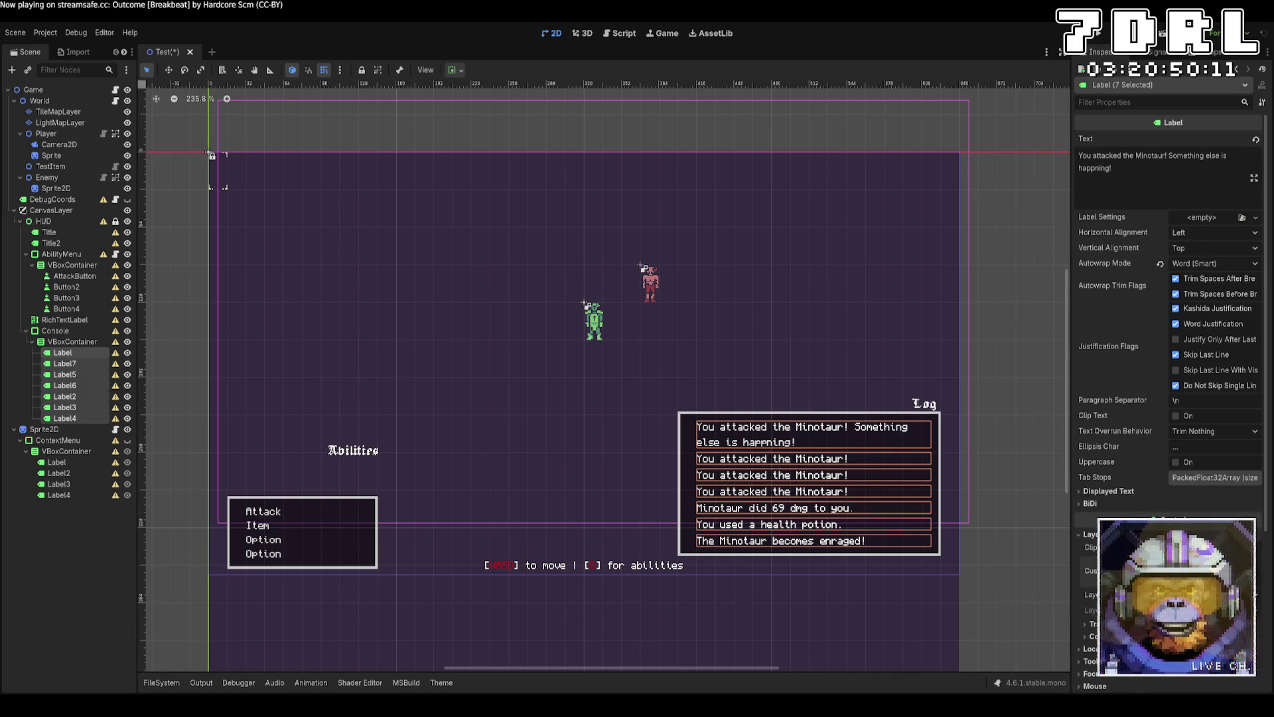
pyautogui.click(922, 483)
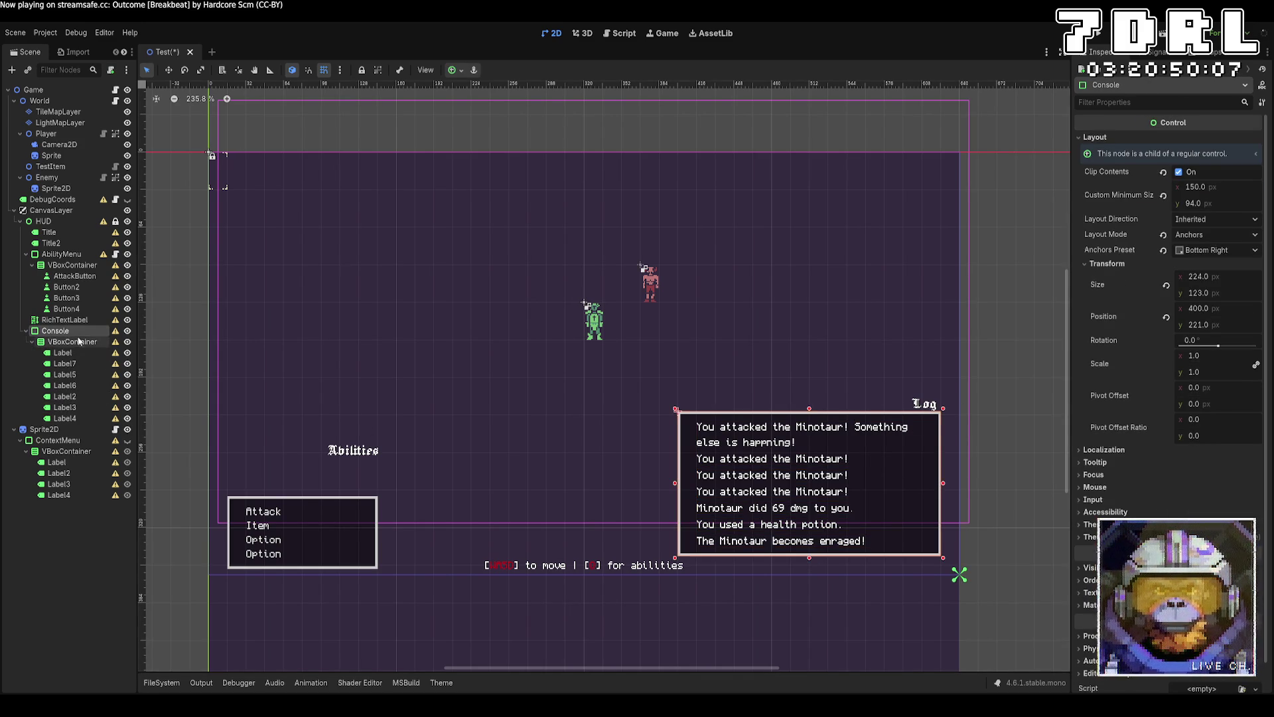
pyautogui.click(75, 341)
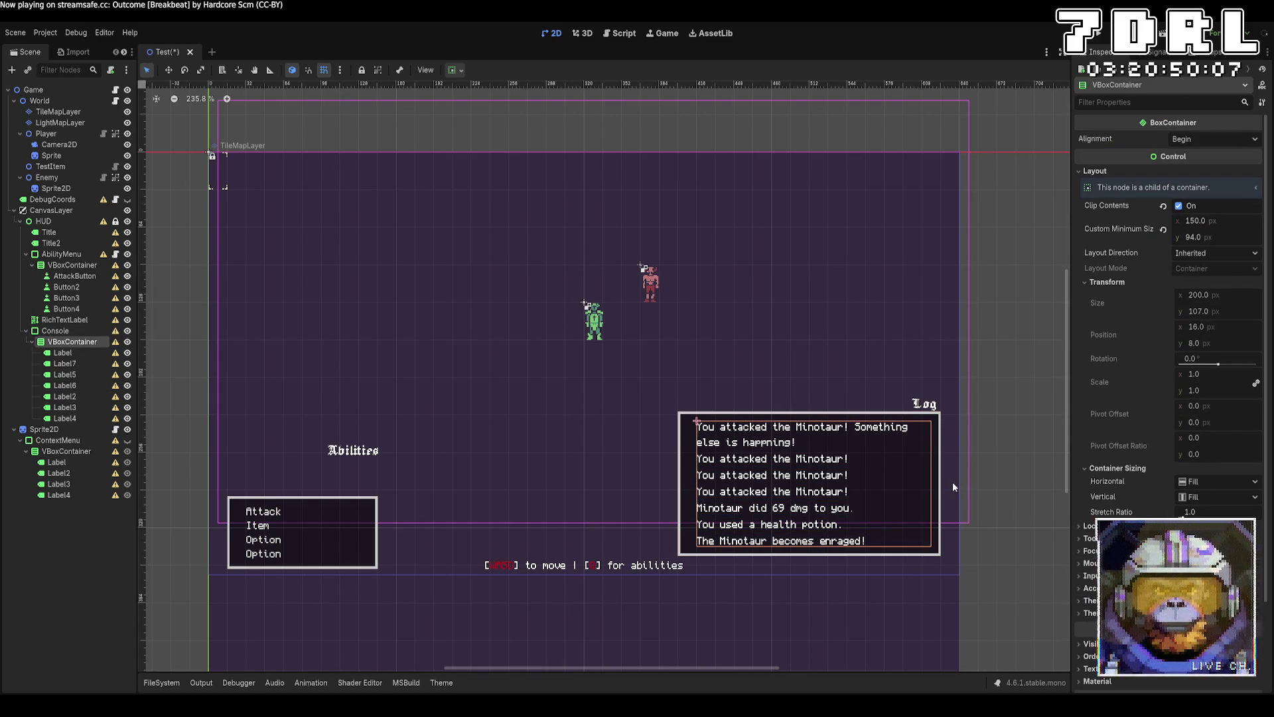
pyautogui.click(85, 329)
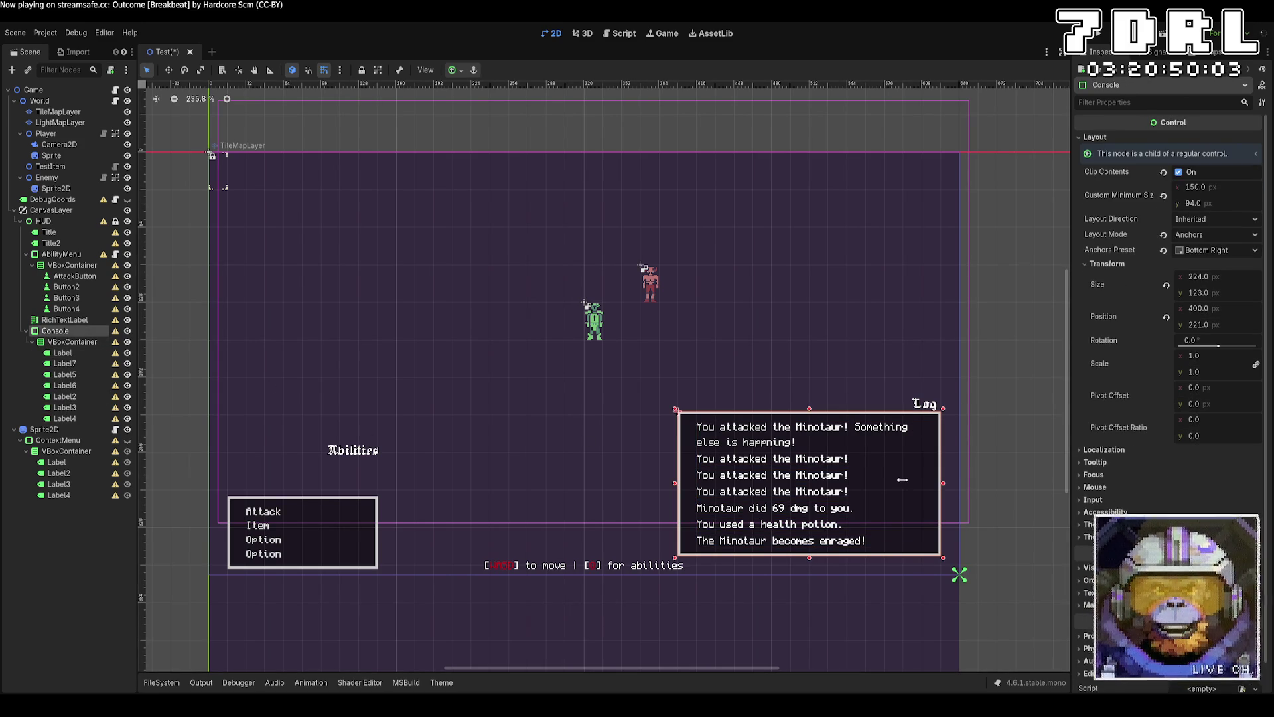
pyautogui.click(90, 351)
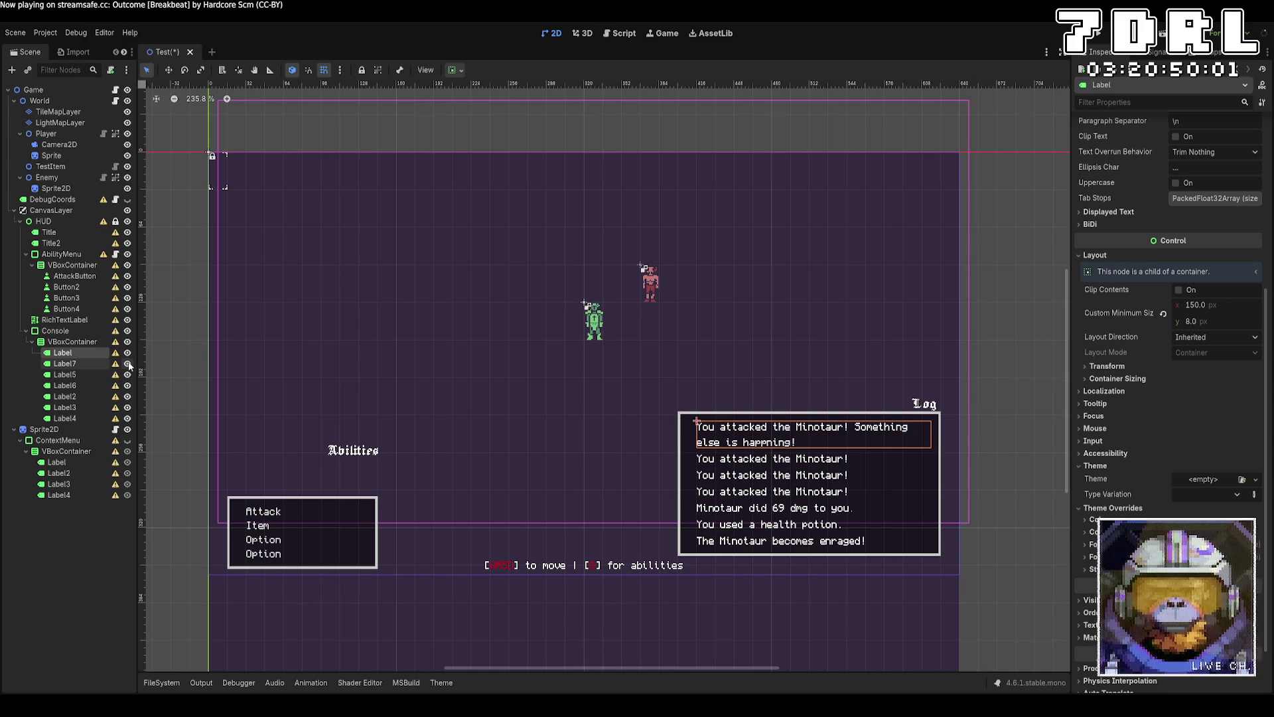
pyautogui.press('Delete')
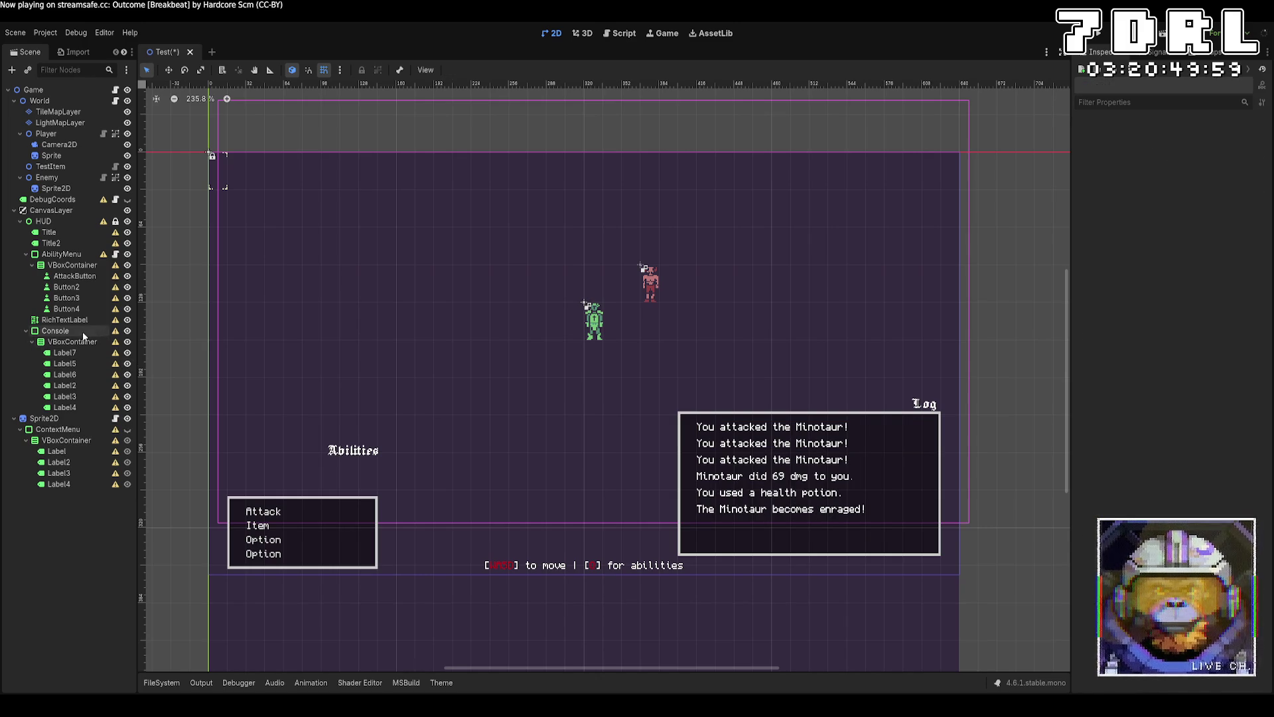
pyautogui.click(83, 331)
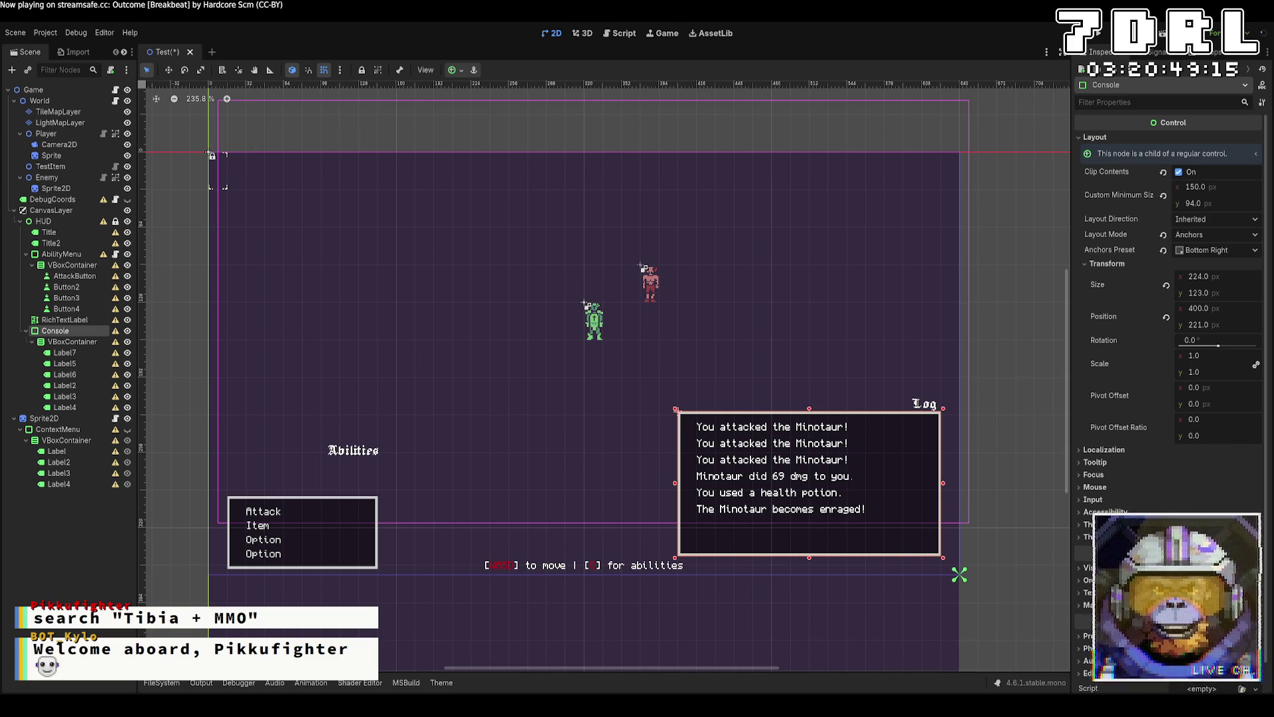
pyautogui.moveTo(809, 558); pyautogui.dragTo(810, 538)
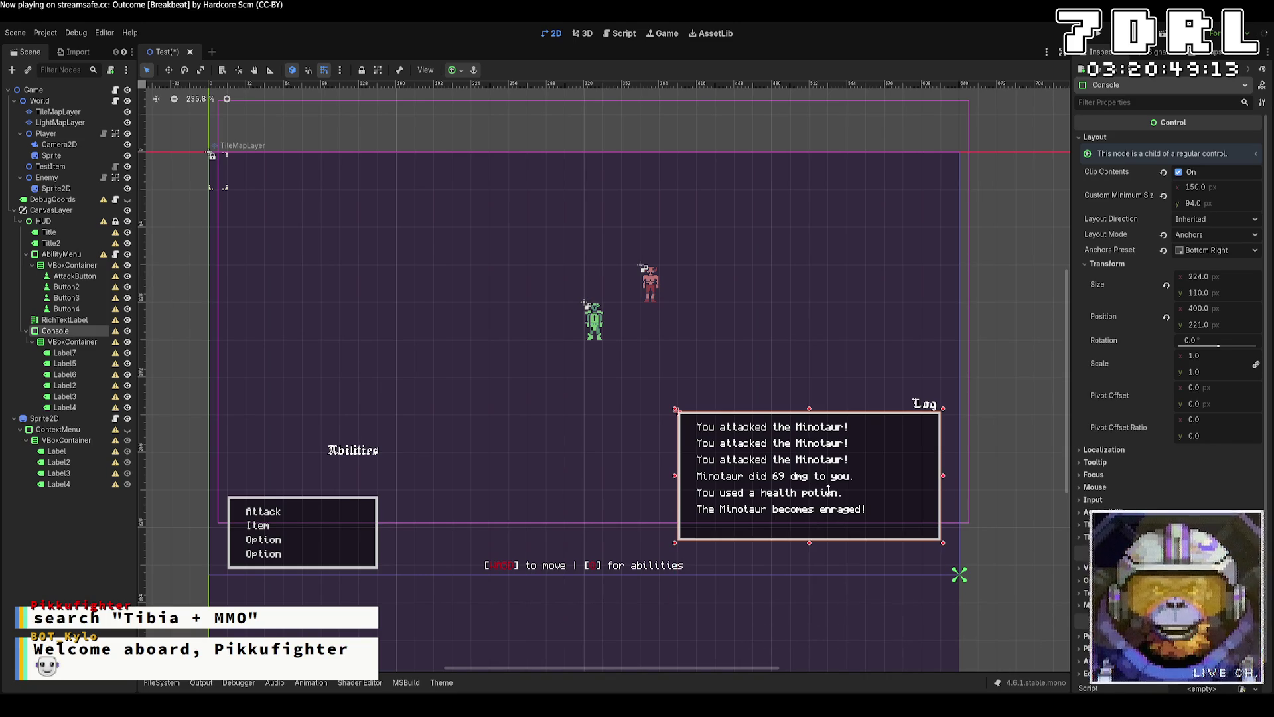
# Narrow the Console back to 224 × 110, collapse AbilityMenu, and select the enraged-Minotaur line.
pyautogui.moveTo(1044, 470); pyautogui.dragTo(950, 469)
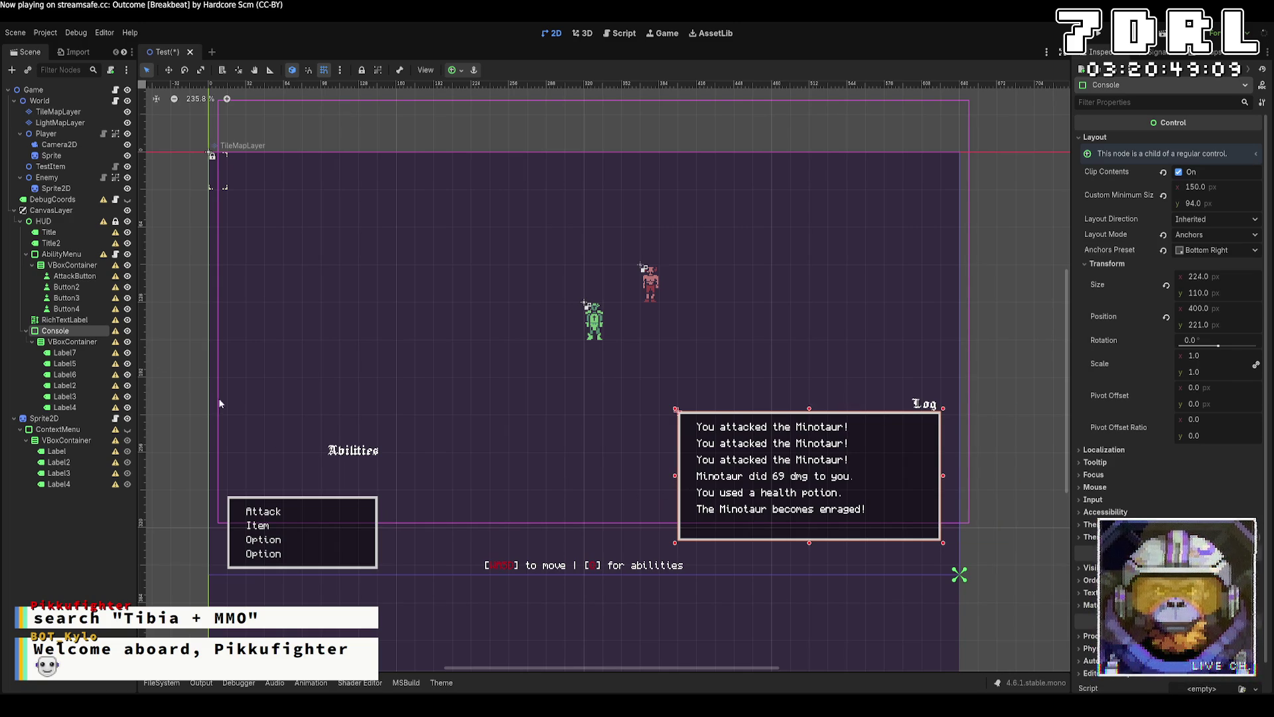
pyautogui.click(26, 254)
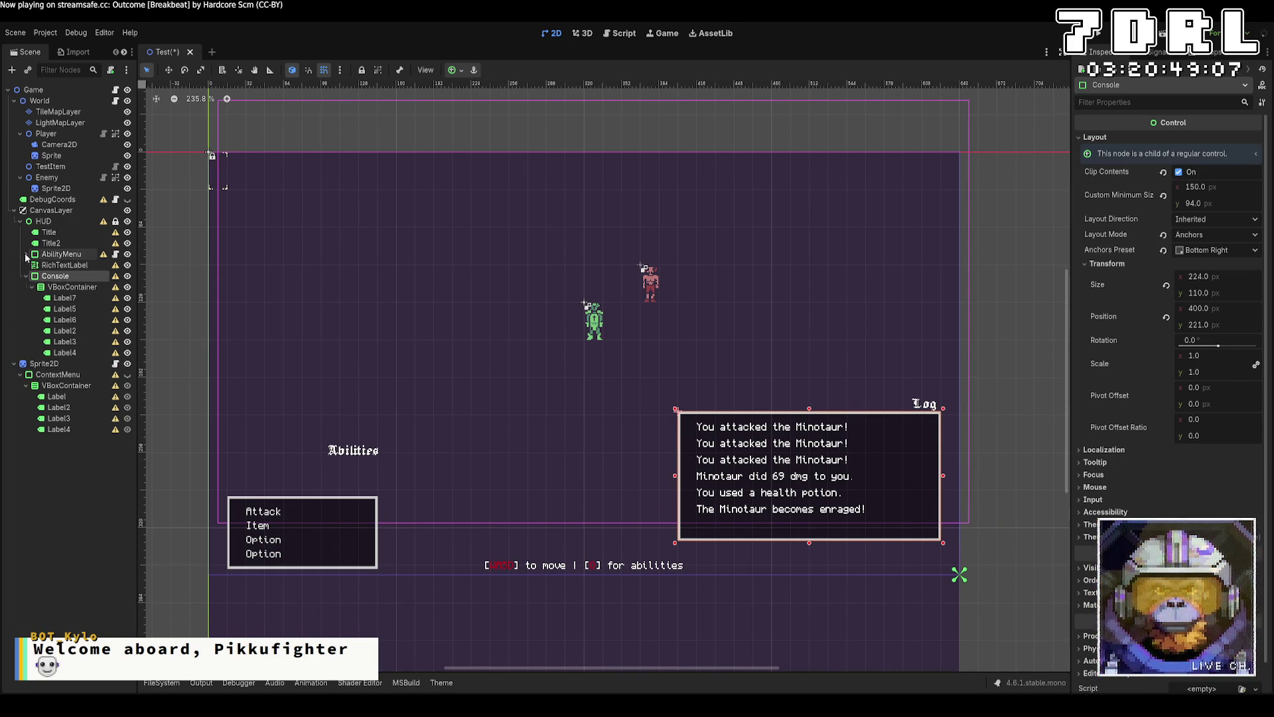
pyautogui.click(62, 223)
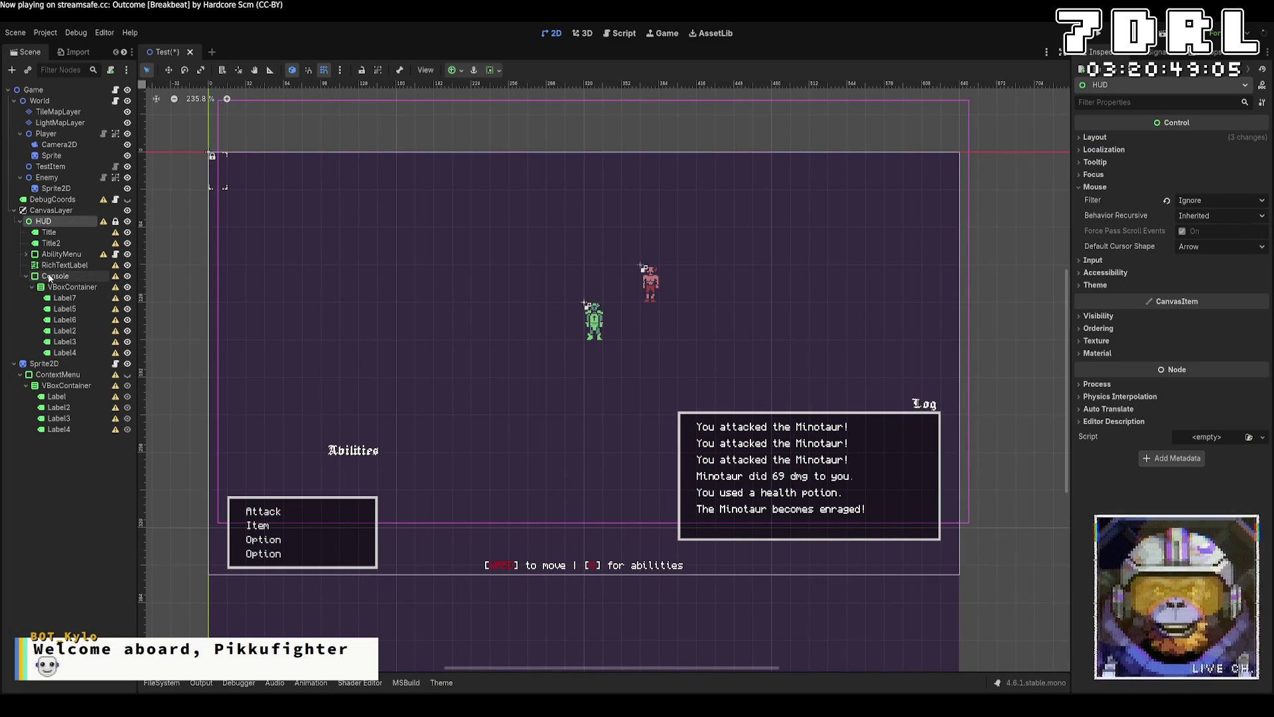
pyautogui.click(863, 524)
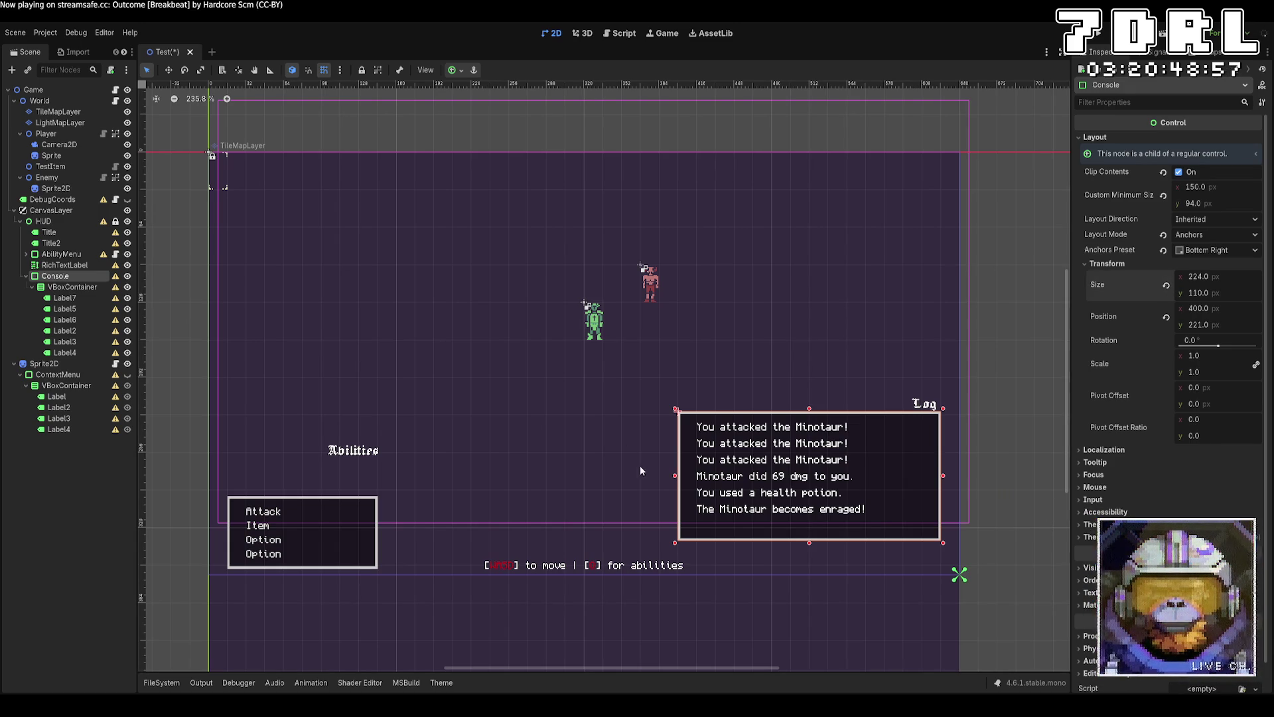
pyautogui.moveTo(675, 476)
pyautogui.mouseDown()
pyautogui.moveTo(624, 476)
pyautogui.moveTo(675, 476)
pyautogui.mouseUp()
pyautogui.click(90, 354)
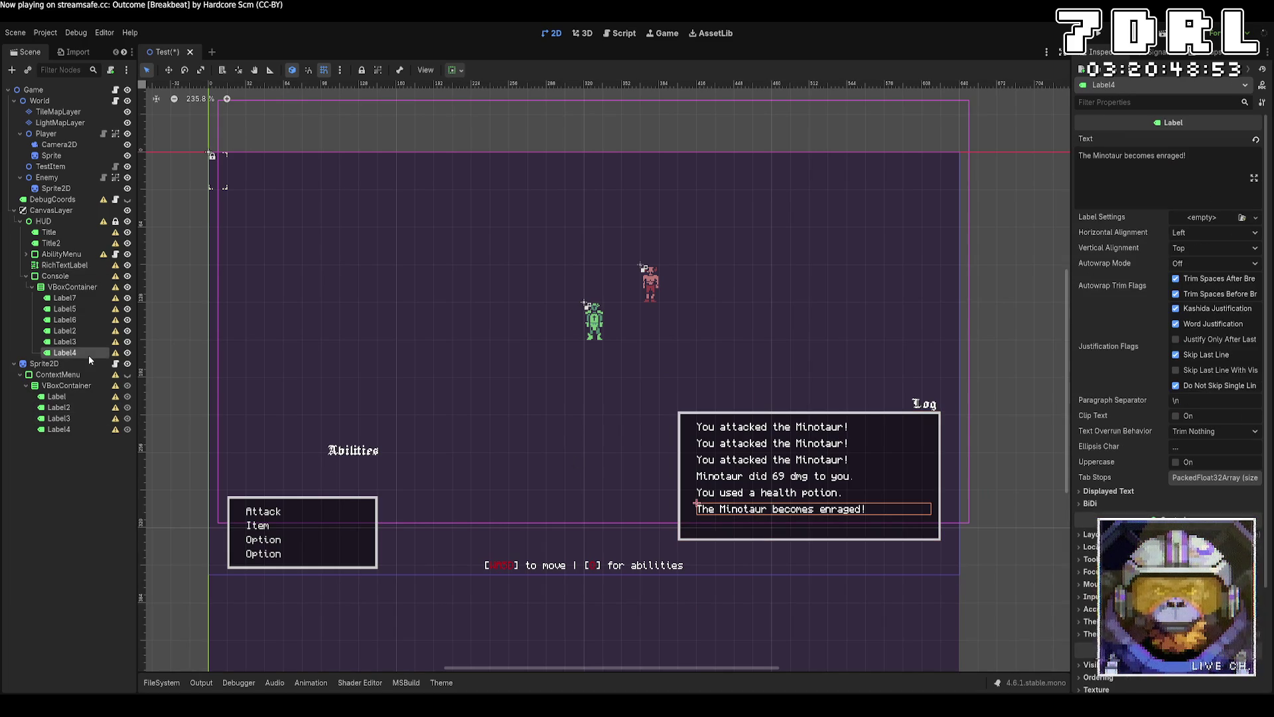
pyautogui.scroll(-4, 1130, 413)
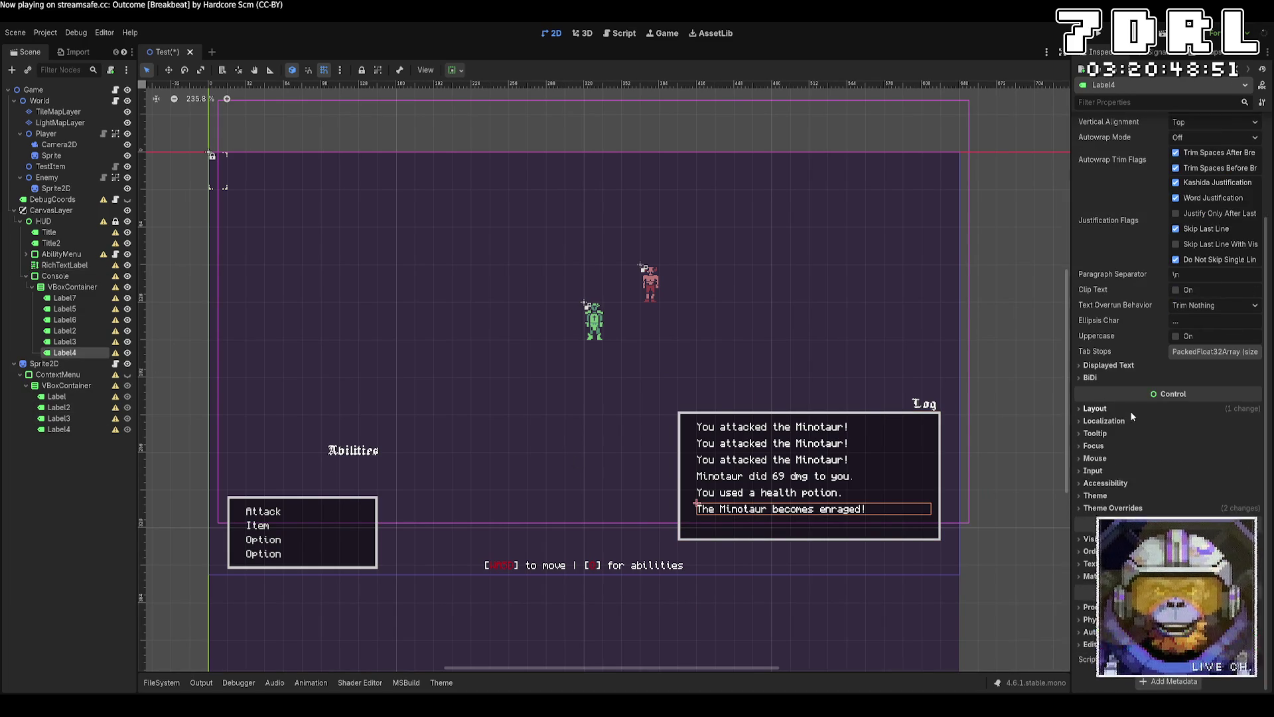
pyautogui.click(1132, 410)
pyautogui.click(1225, 456)
pyautogui.write('1500')
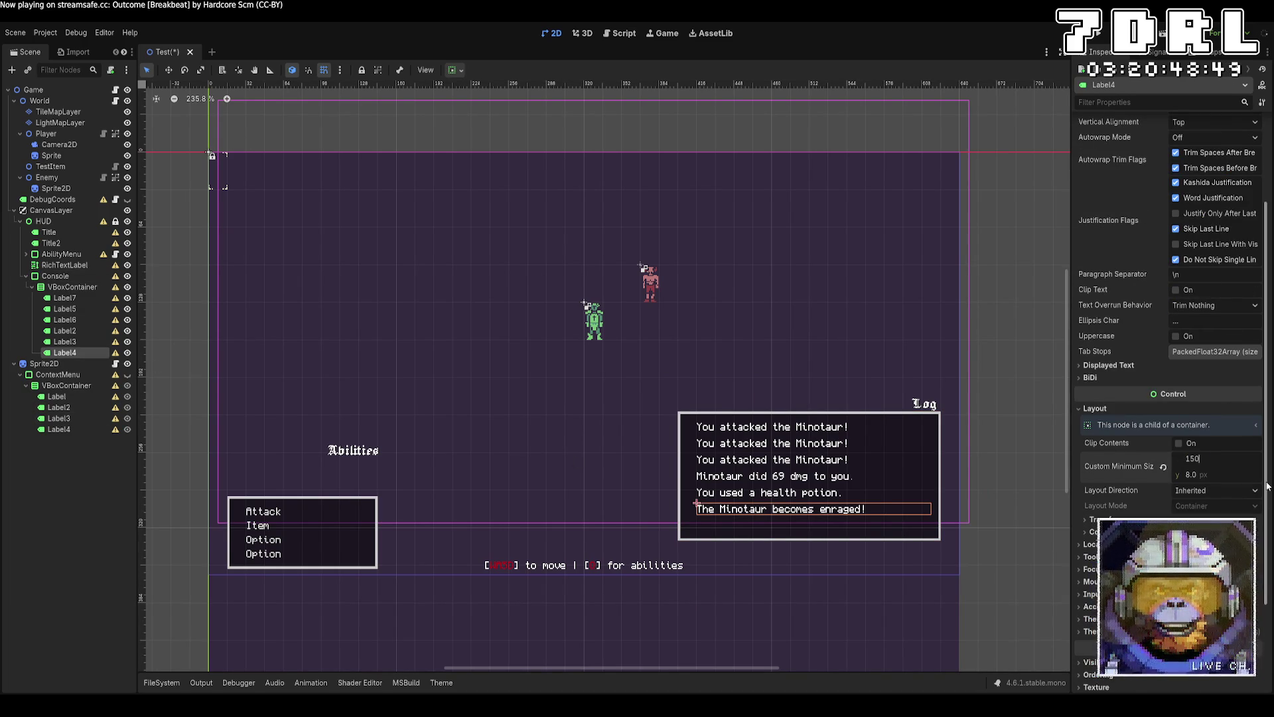
pyautogui.press('Return')
pyautogui.click(1208, 458)
pyautogui.write('150')
pyautogui.press('Return')
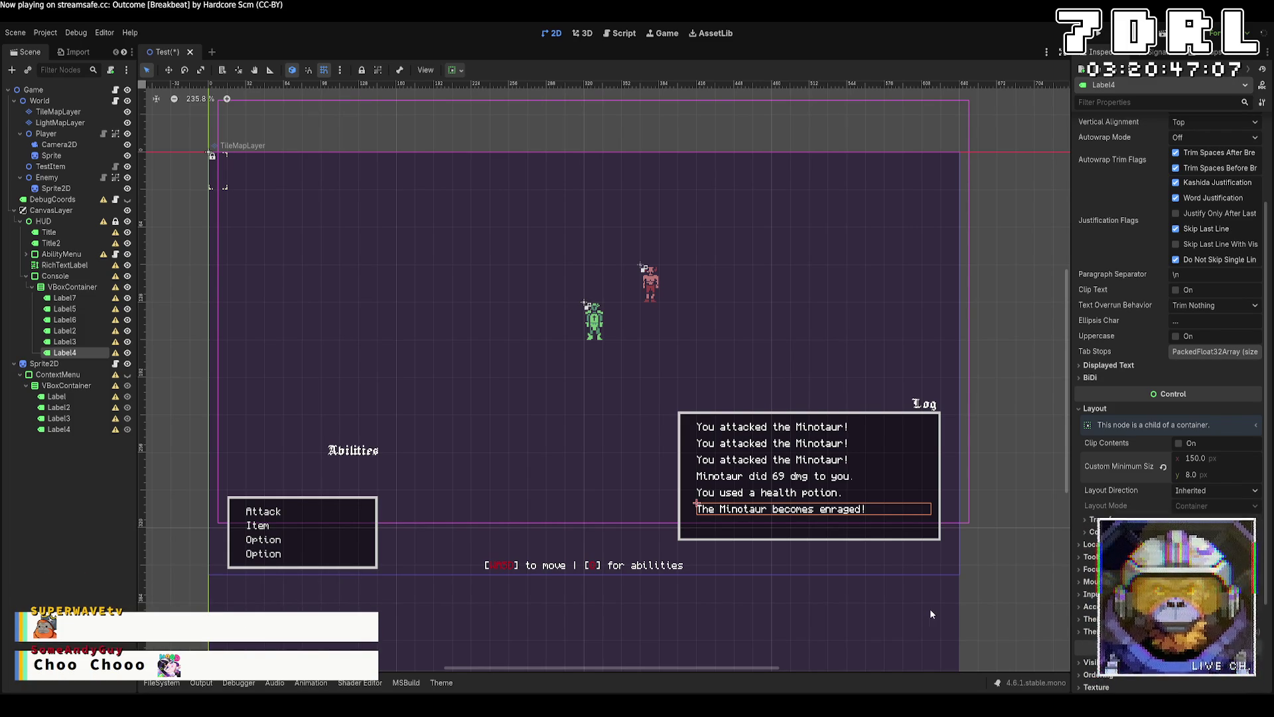
# Select Label3 through Label7 and delete the five placeholder log lines.
pyautogui.click(89, 342)
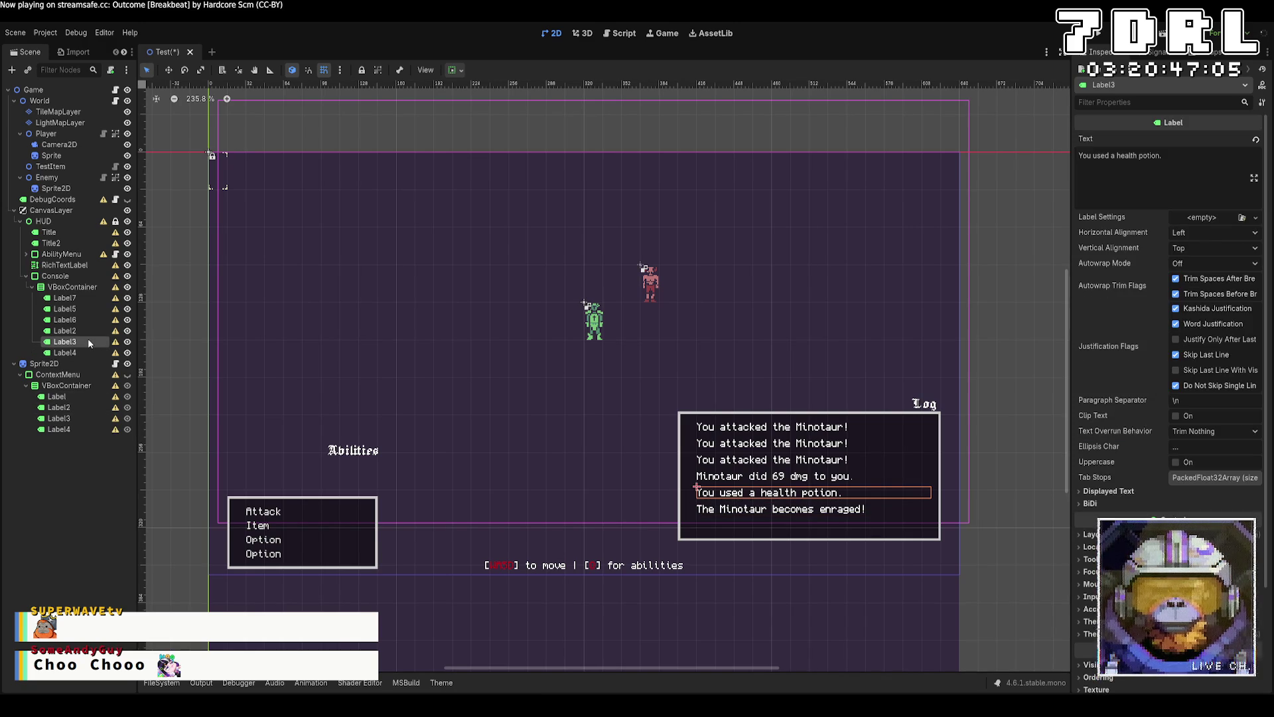
pyautogui.keyDown('shift'); pyautogui.click(84, 307); pyautogui.keyUp('shift')
pyautogui.keyDown('shift'); pyautogui.click(85, 297); pyautogui.keyUp('shift')
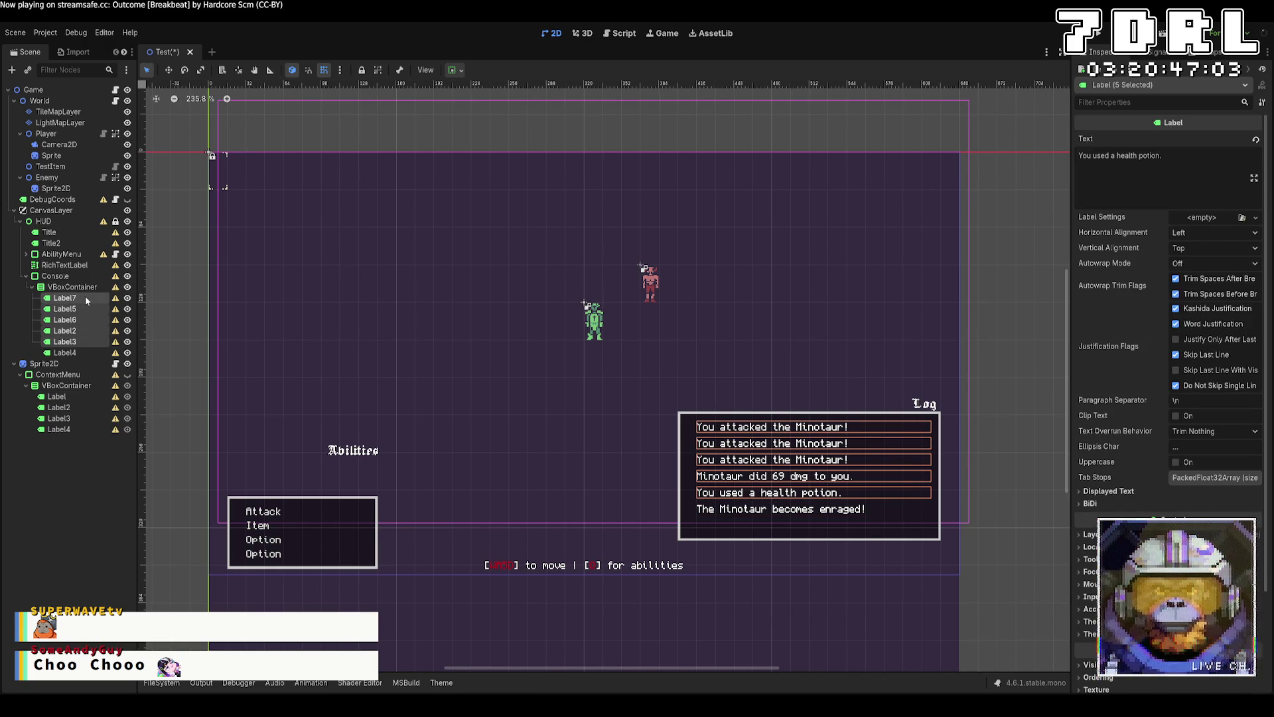
pyautogui.press('Delete')
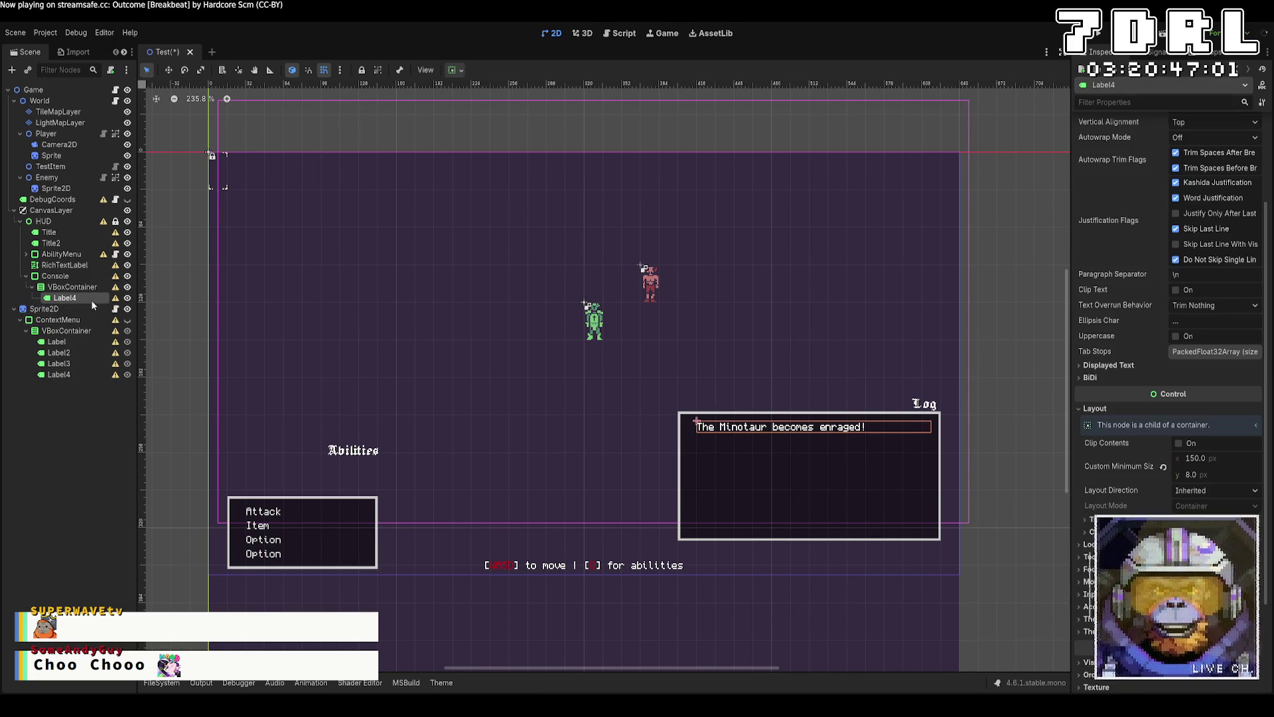
# Undo and redo the deletion to verify it, then reselect the Log console box.
pyautogui.click(940, 495)
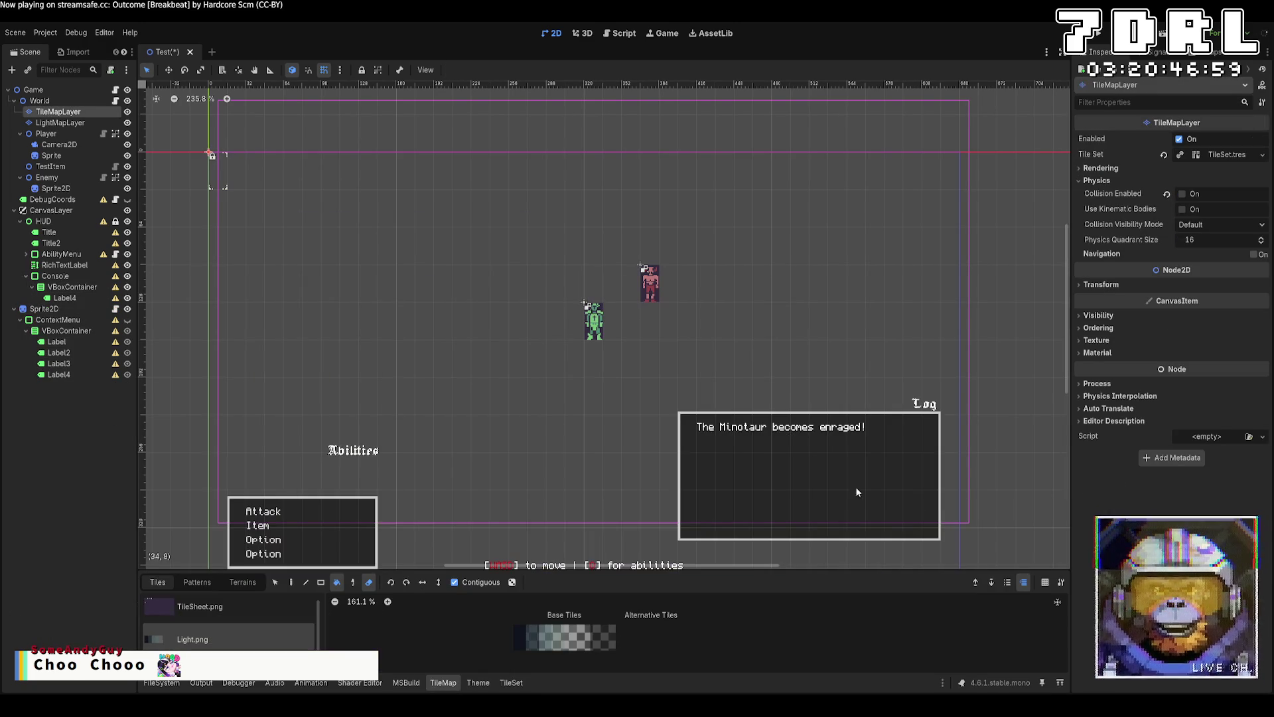
pyautogui.hotkey('ctrl', 'z')
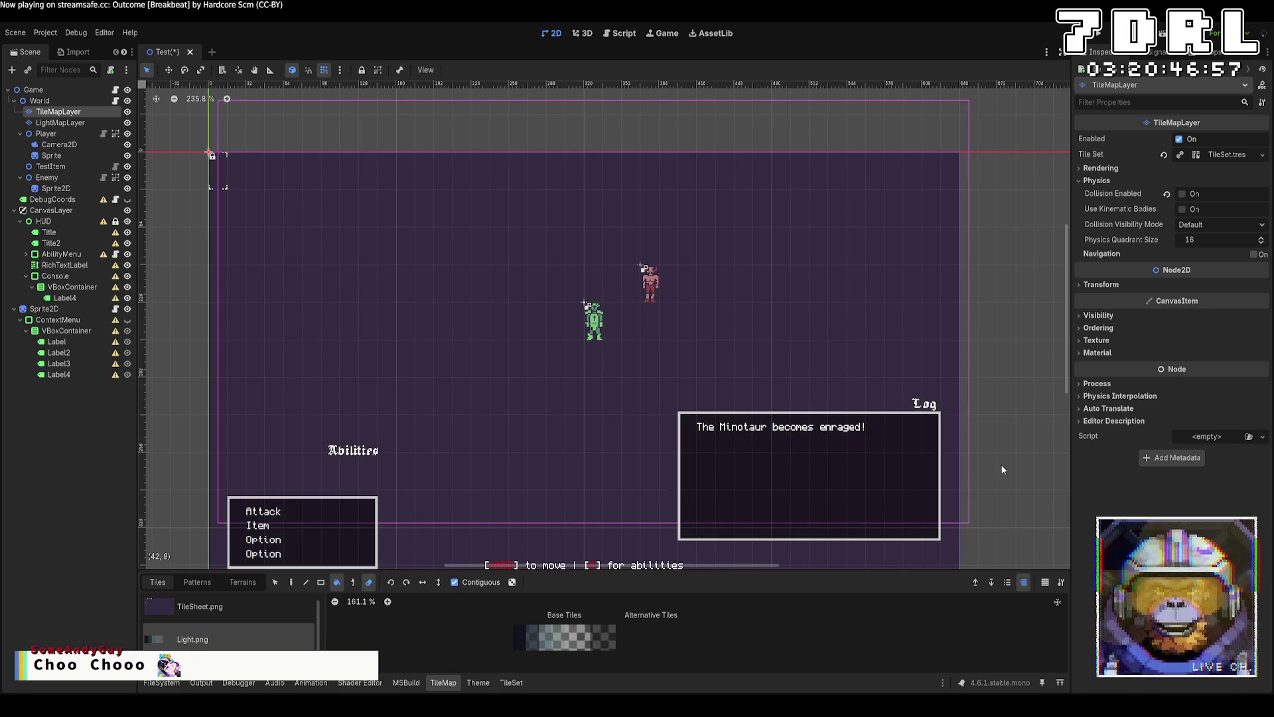
pyautogui.hotkey('ctrl', 'z')
pyautogui.hotkey('ctrl', 'shift', 'z')
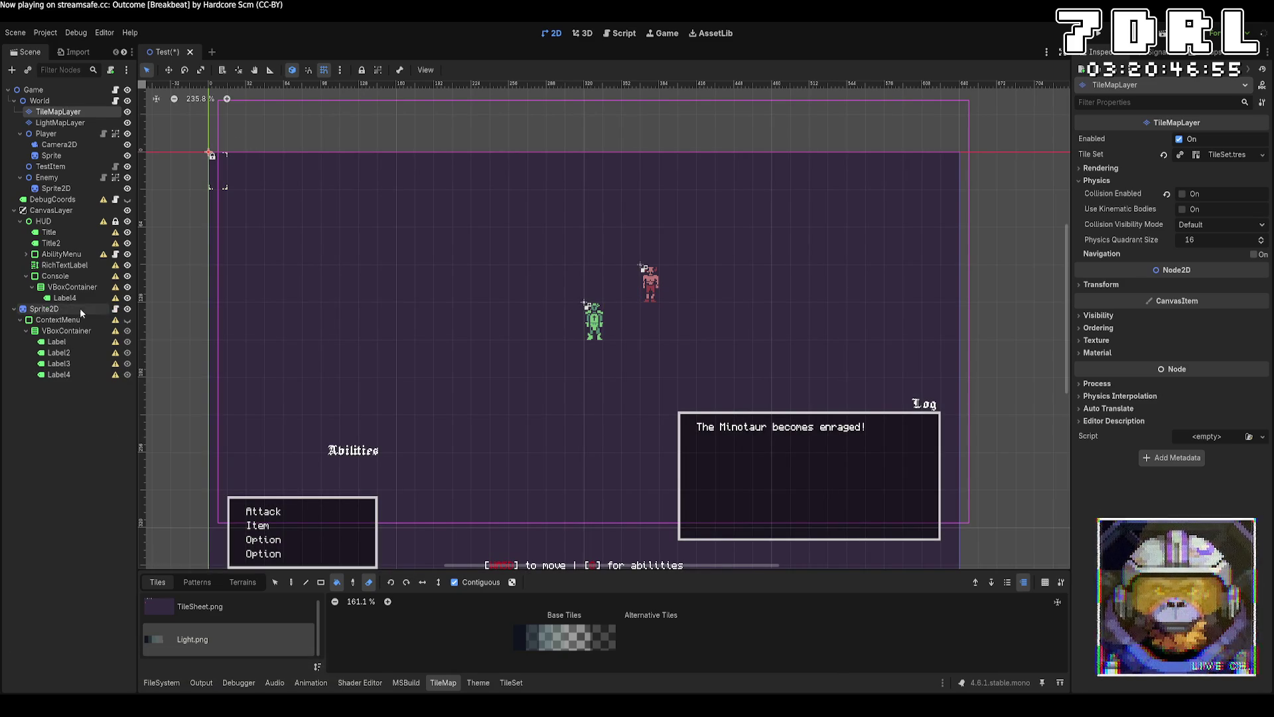
pyautogui.click(55, 276)
# Narrow the Log box, then shift it further right and lower toward the bottom-right corner.
pyautogui.moveTo(946, 477); pyautogui.dragTo(876, 478)
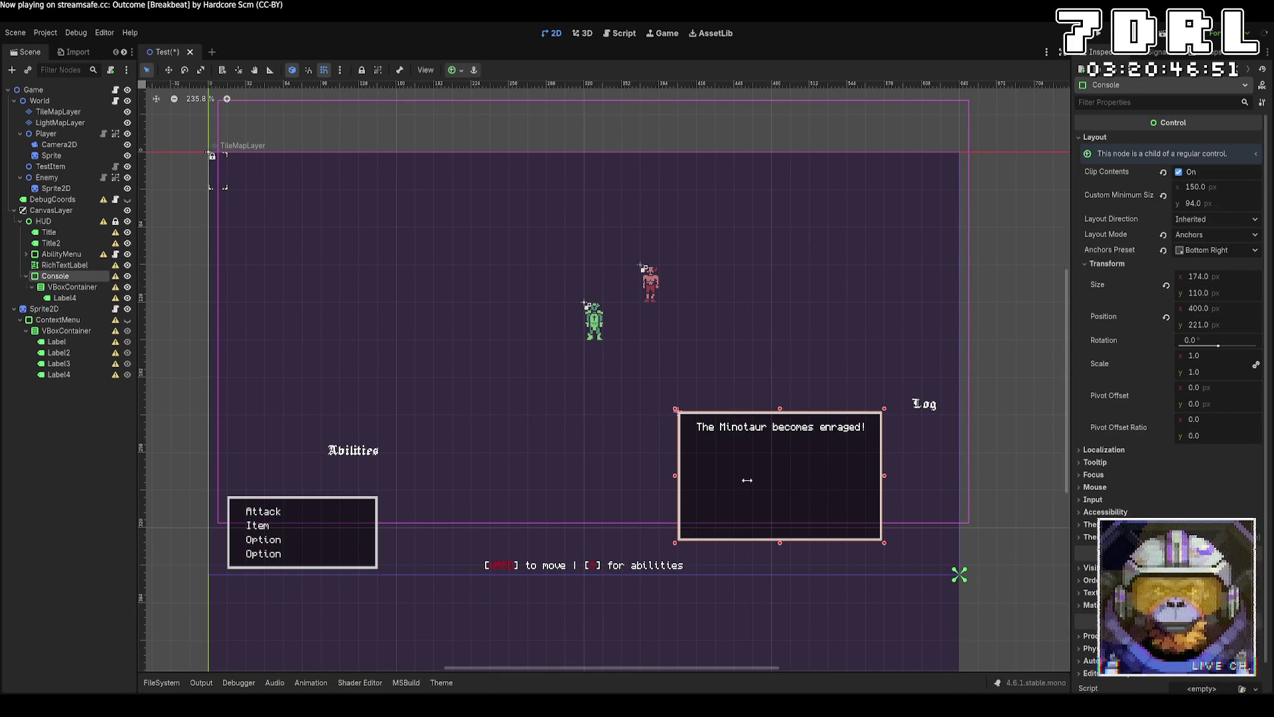
pyautogui.press('Right')
pyautogui.press('Right')
pyautogui.press('Right')
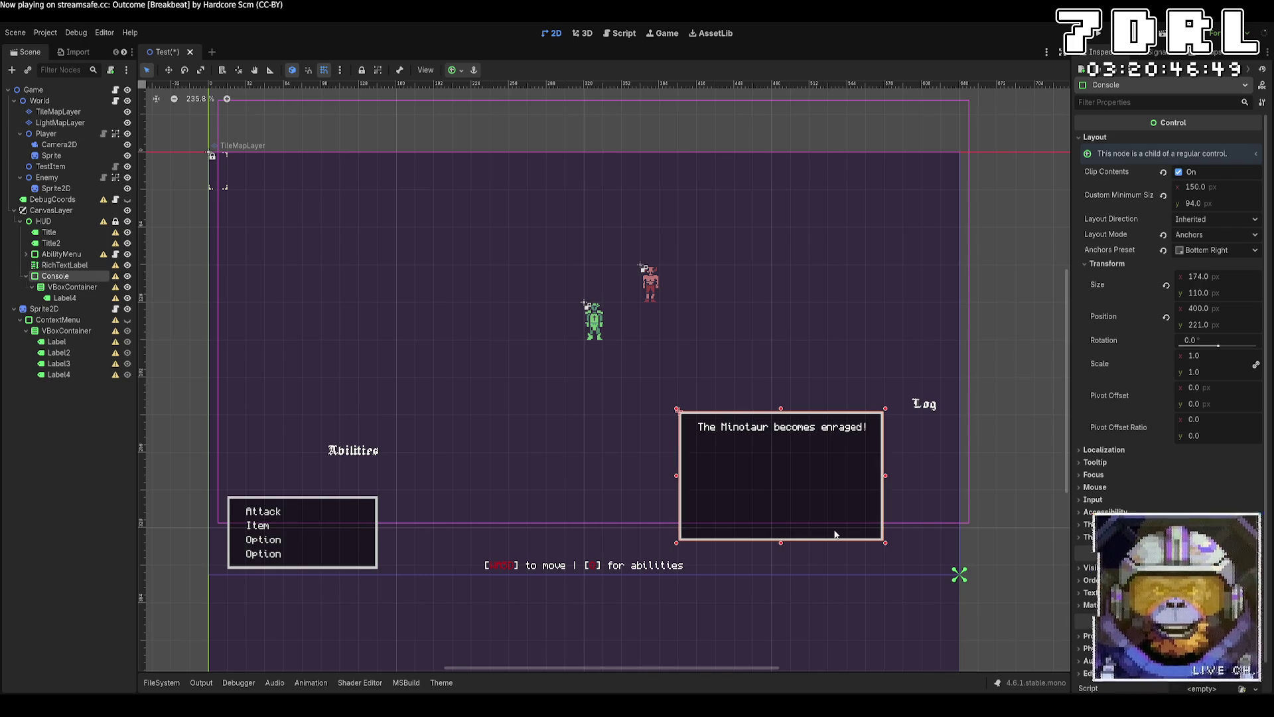
pyautogui.press('Right')
pyautogui.press('Right')
pyautogui.press('Right')
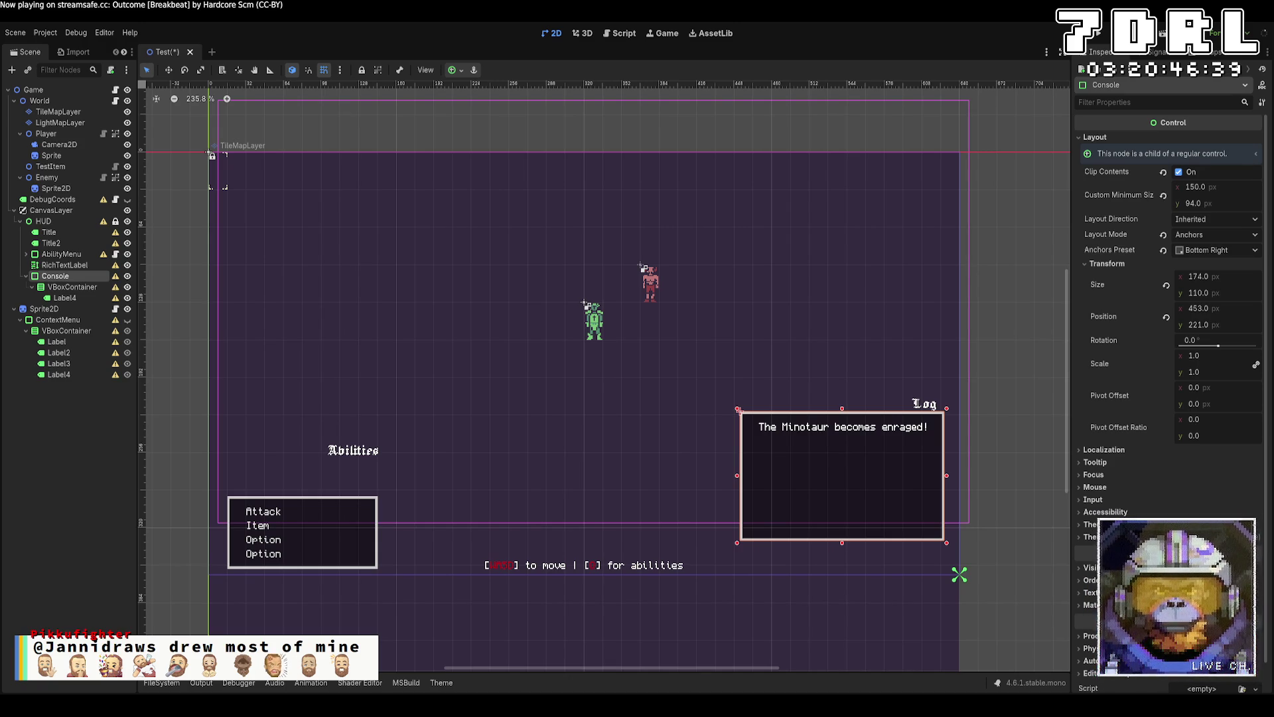
pyautogui.click(871, 543)
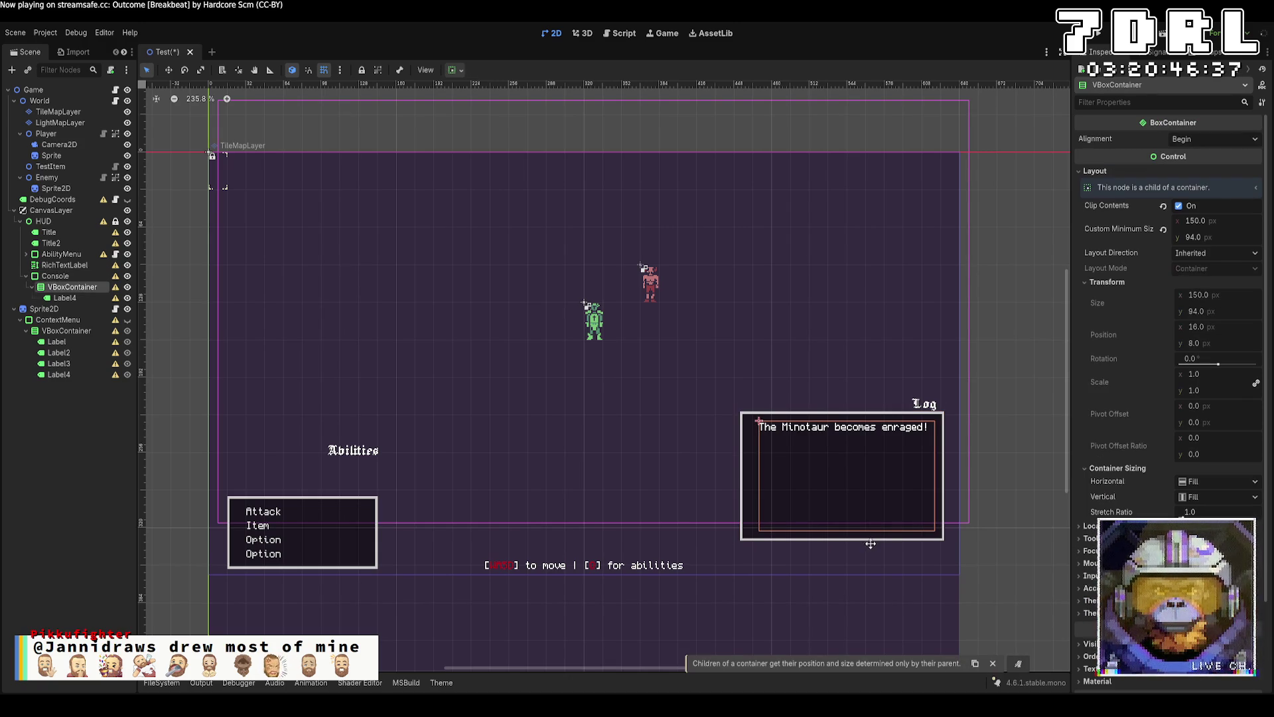
pyautogui.click(923, 543)
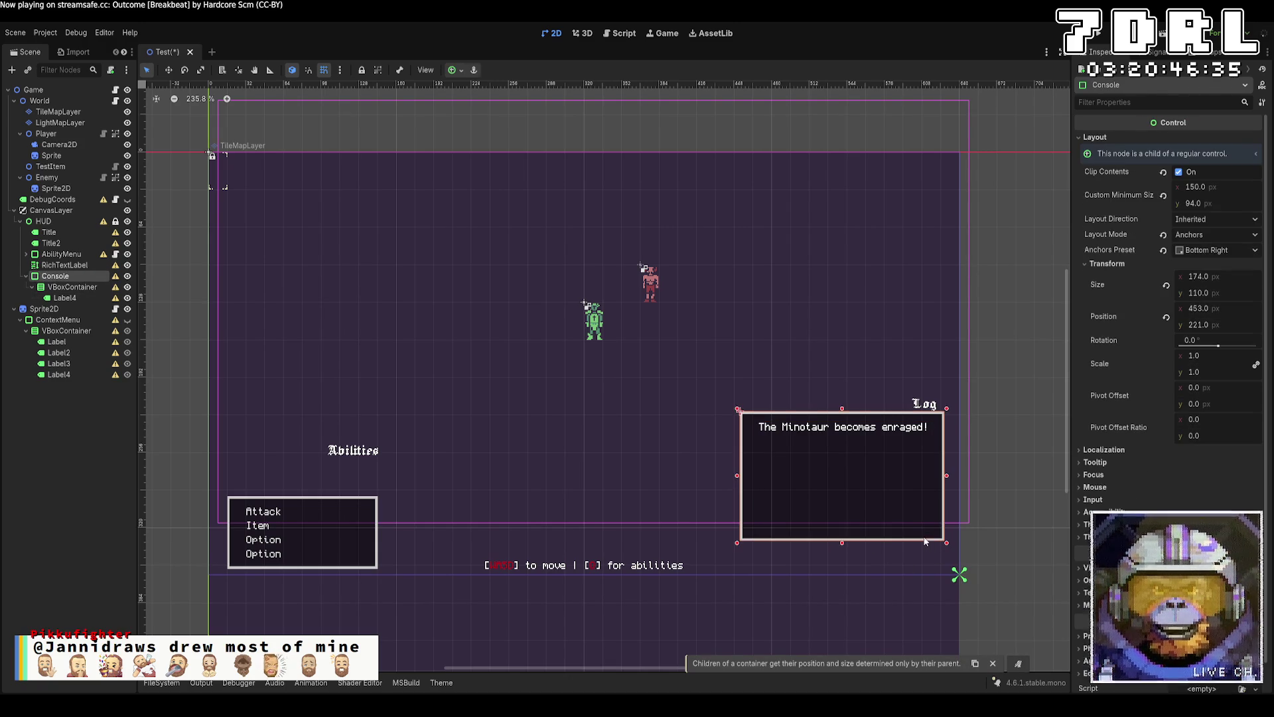
pyautogui.moveTo(923, 543); pyautogui.dragTo(913, 569)
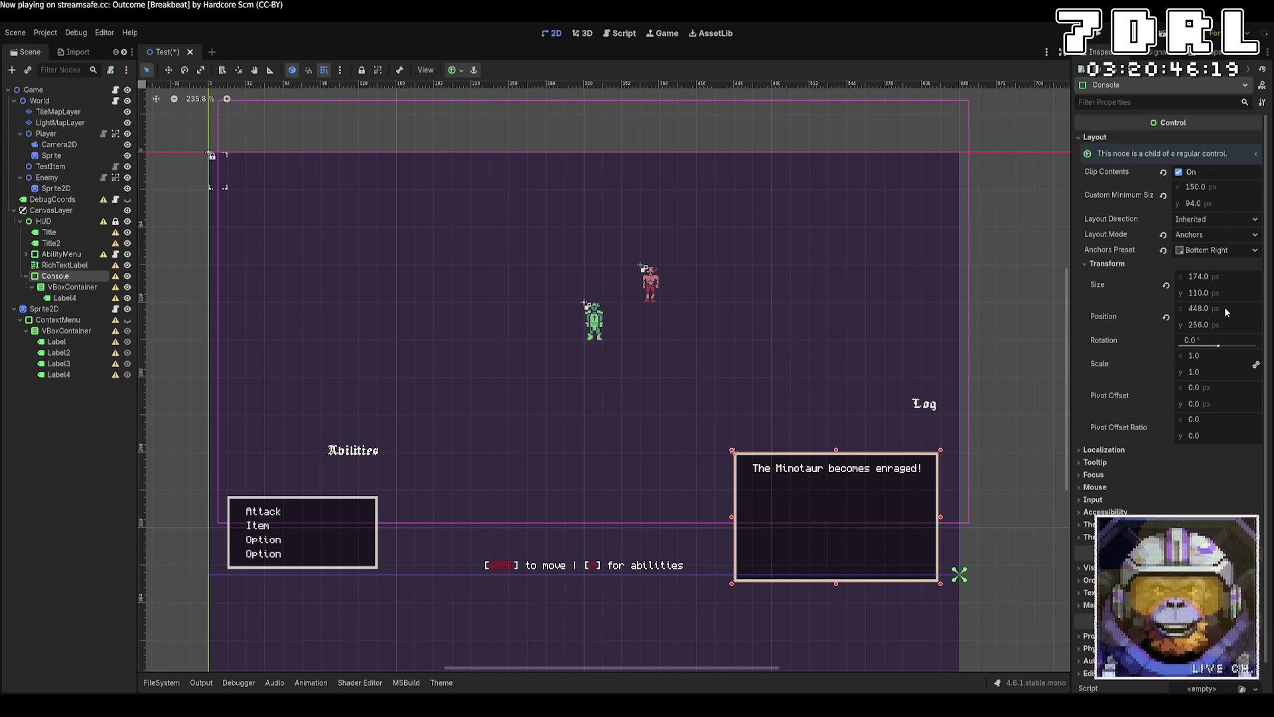
# Set the Log Console's Custom Minimum Size height to 80.
pyautogui.click(1216, 206)
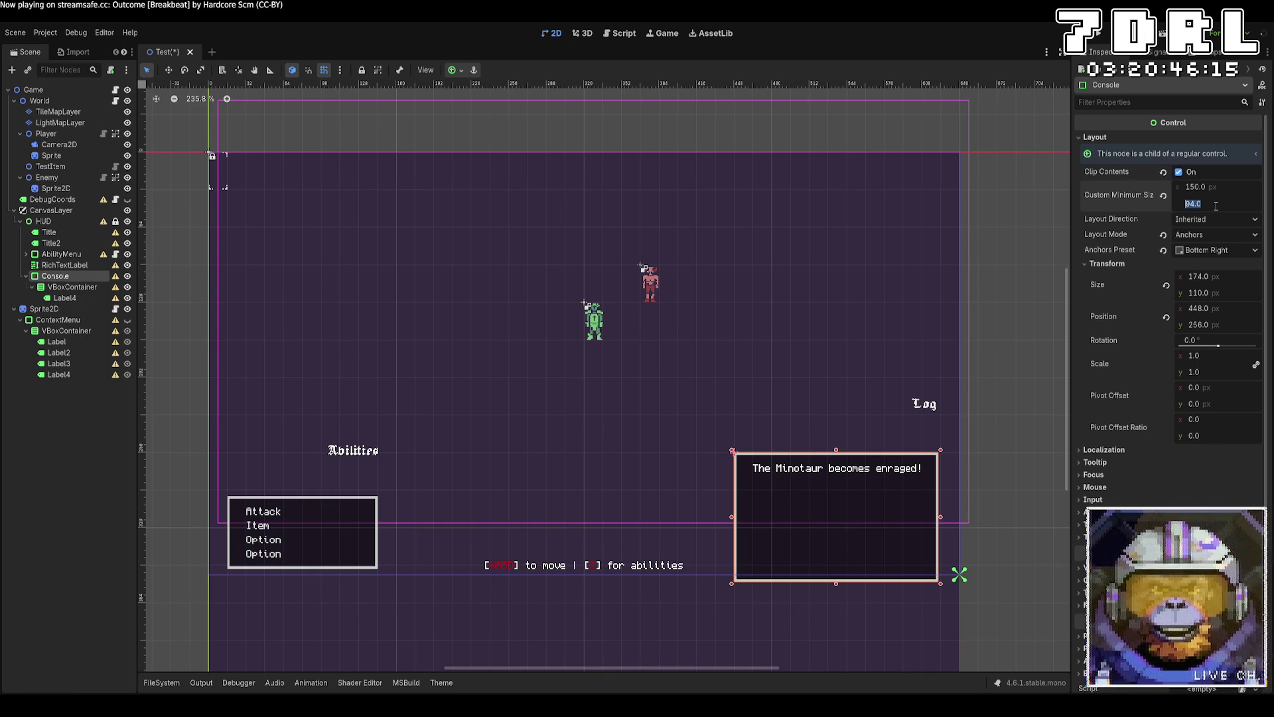
pyautogui.write('80')
pyautogui.press('Return')
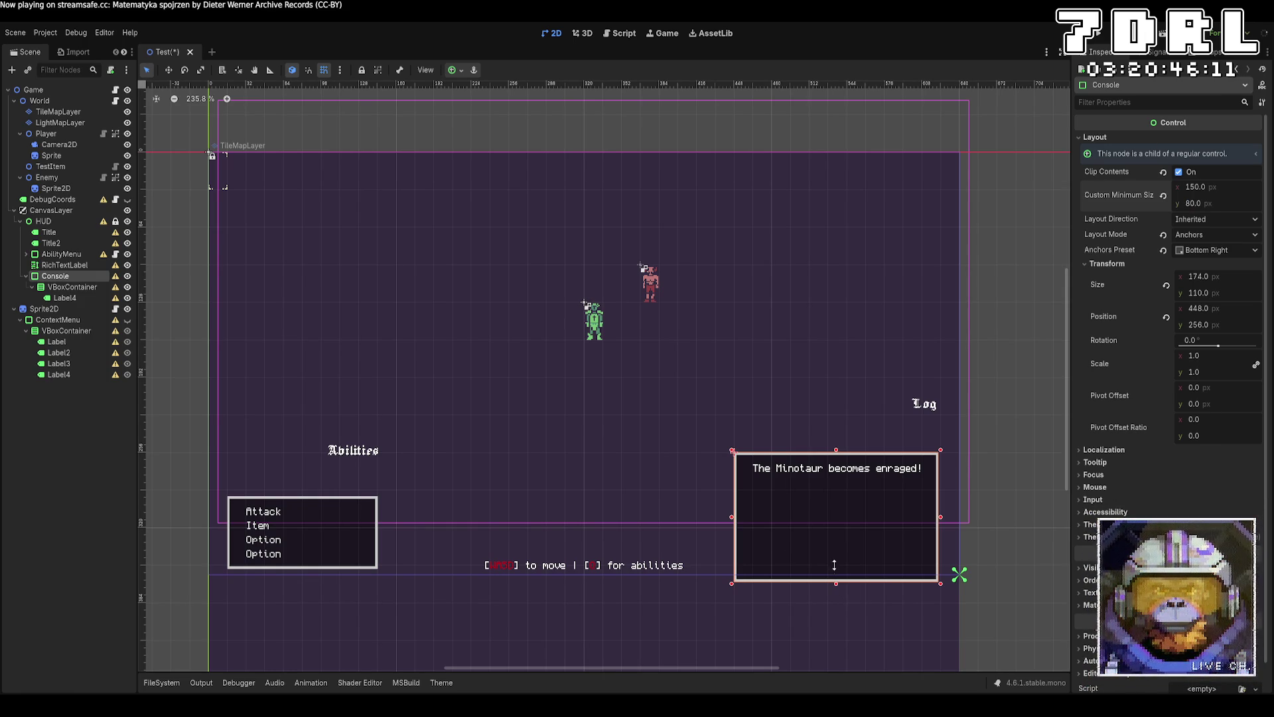
pyautogui.moveTo(837, 584); pyautogui.dragTo(837, 606)
pyautogui.hotkey('ctrl', 'z')
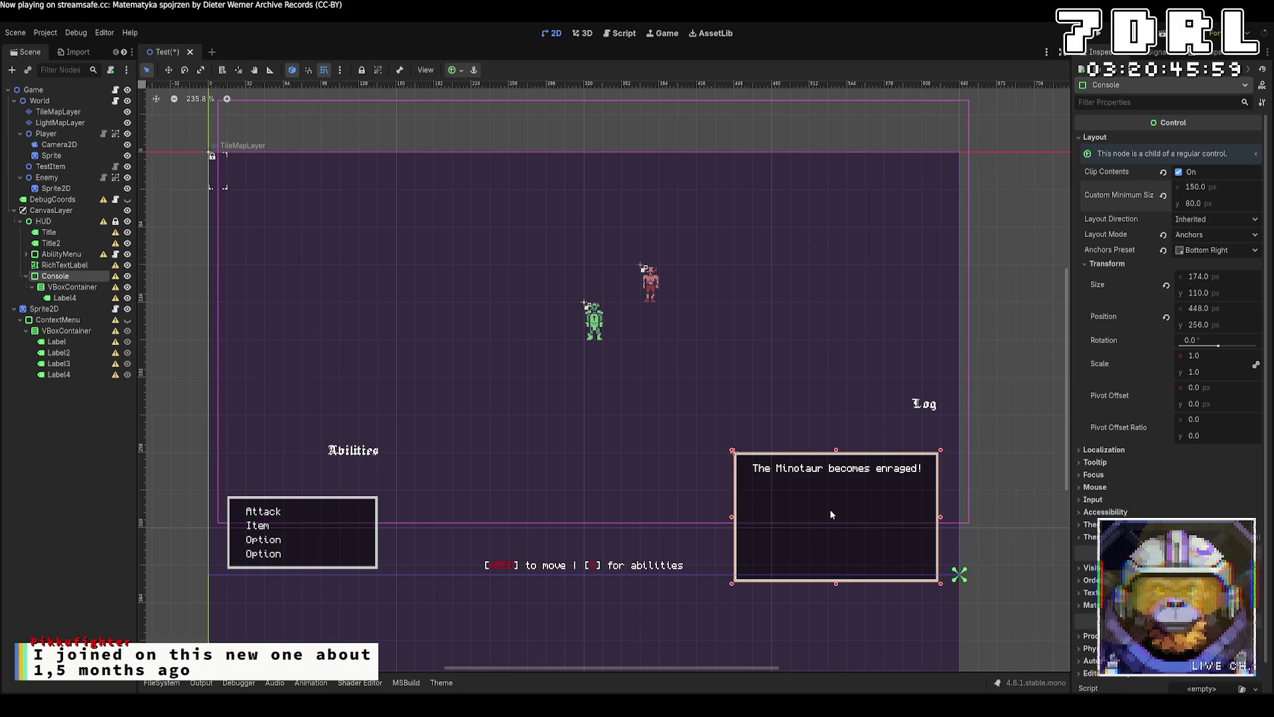
pyautogui.click(1232, 294)
pyautogui.write('80')
pyautogui.press('Return')
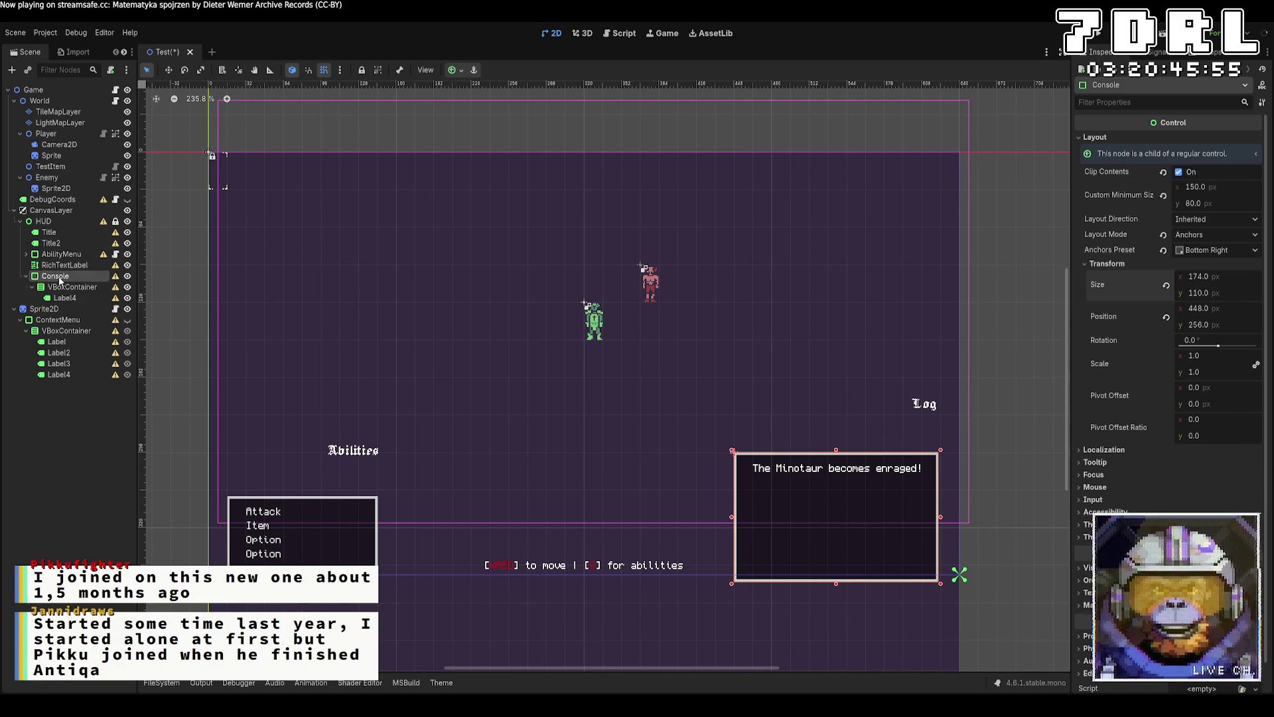
# Give the log's inner VBoxContainer a minimum height of 80, then save and run the game.
pyautogui.click(62, 288)
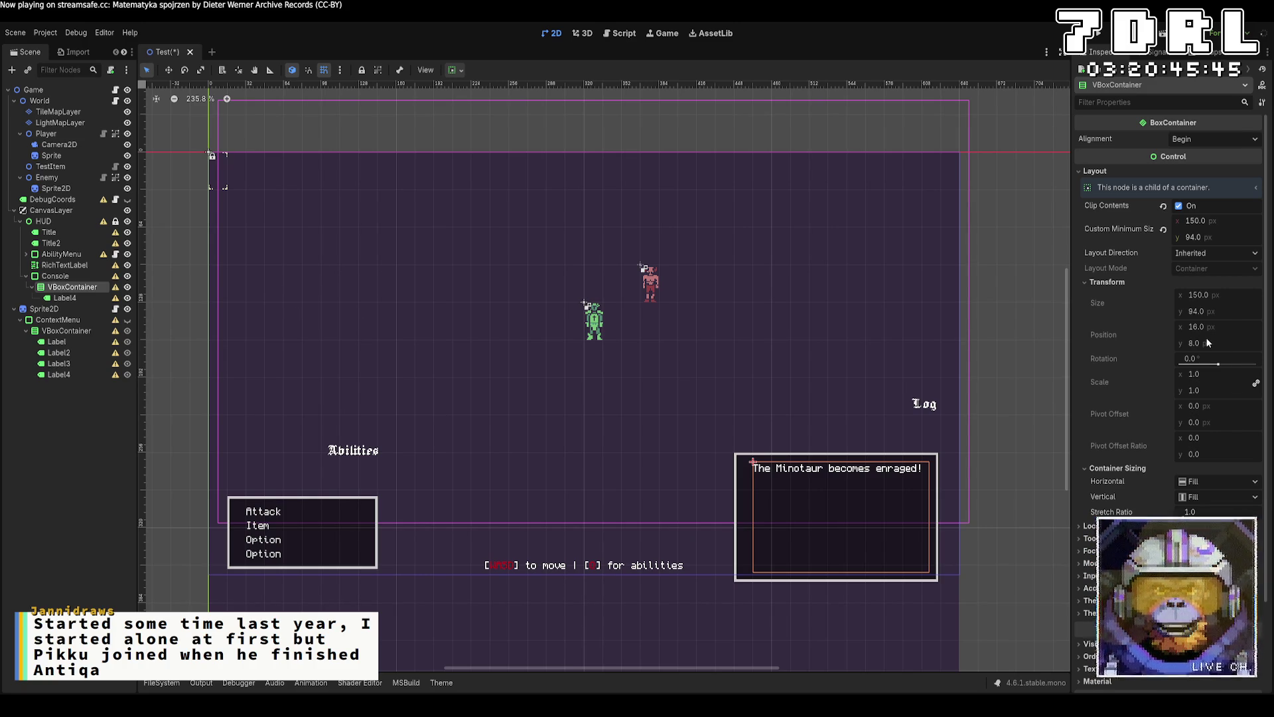
pyautogui.click(1229, 239)
pyautogui.write('80')
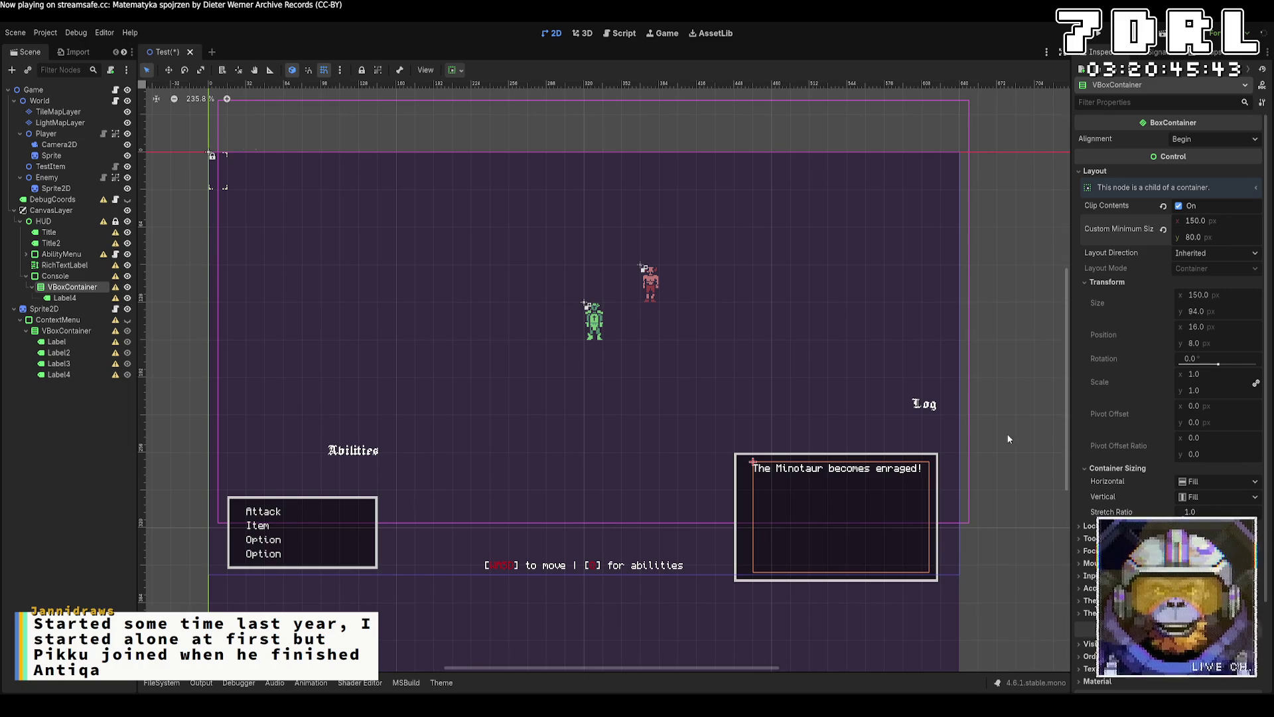
pyautogui.click(737, 565)
pyautogui.click(735, 498)
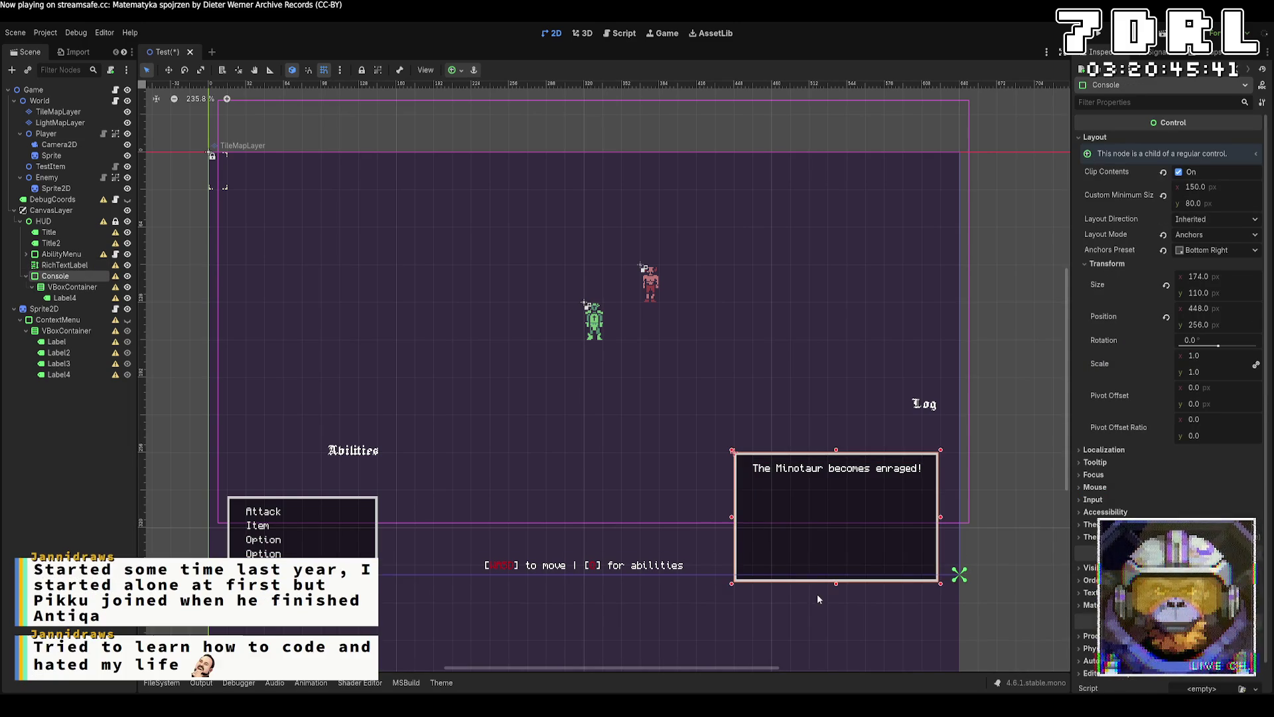
pyautogui.click(1048, 529)
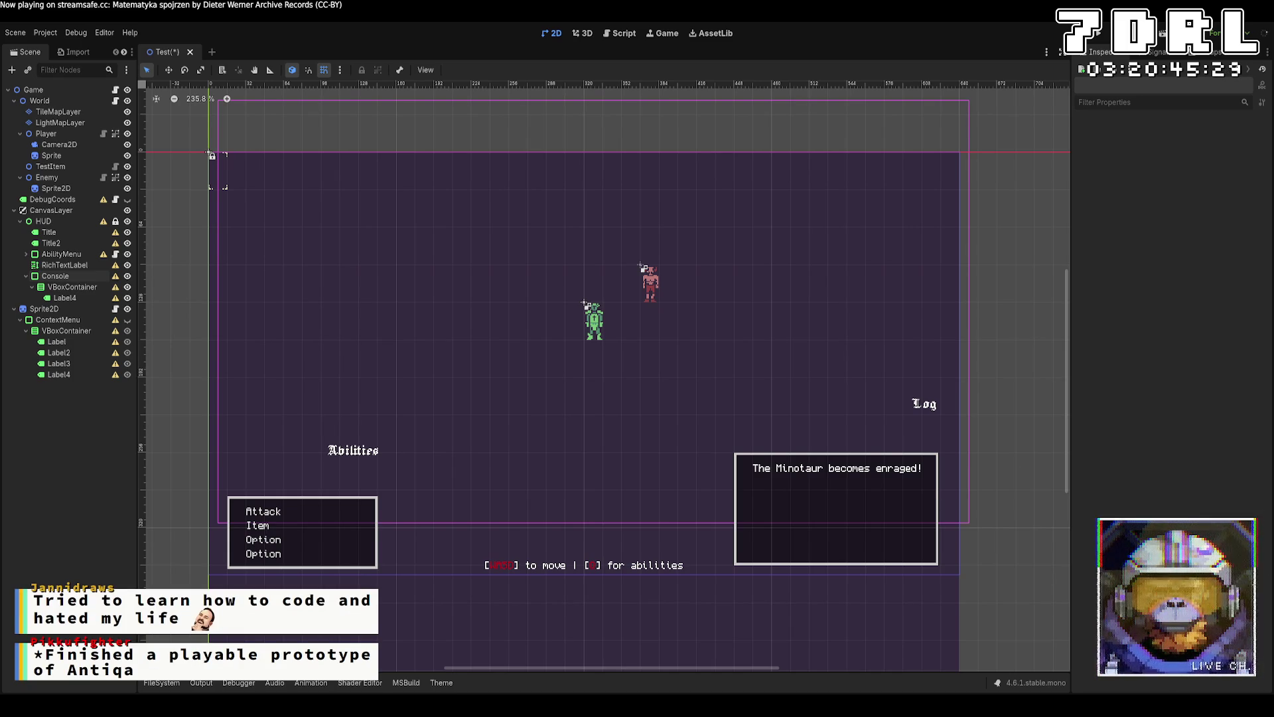
pyautogui.click(1102, 34)
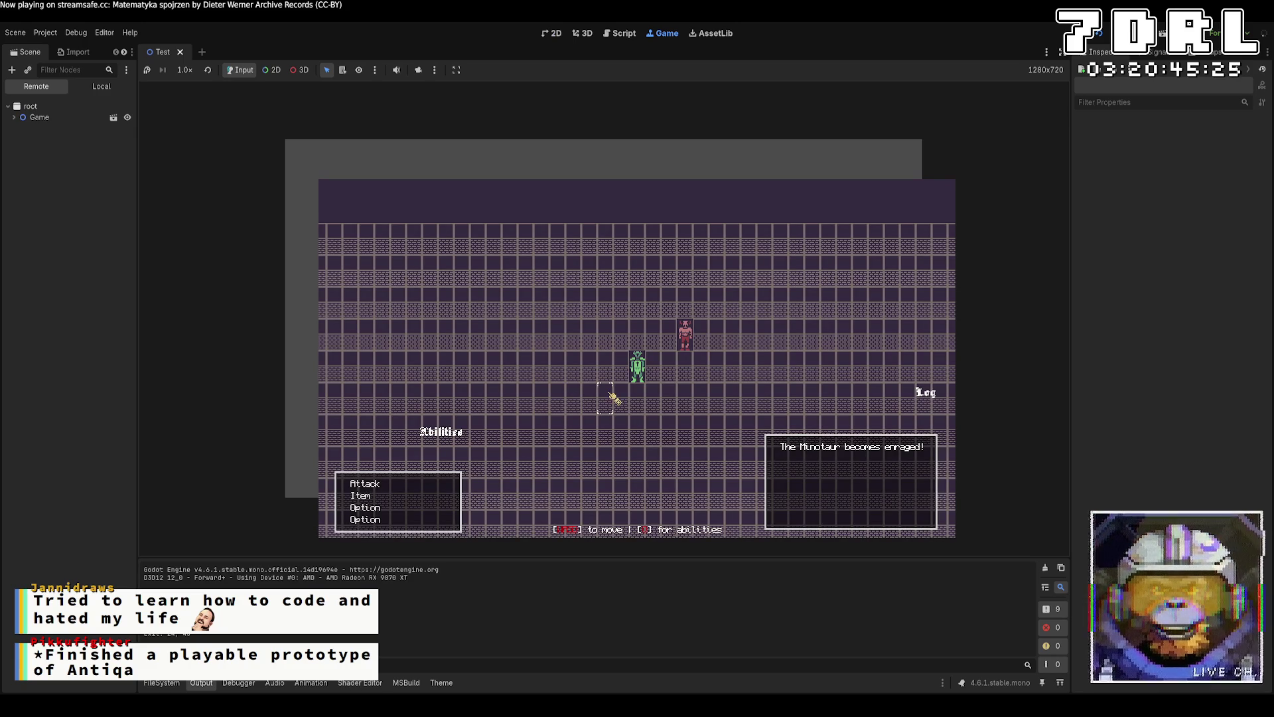
# Stop the game and select the Abilities ContextMenu's item list in the scene tree.
pyautogui.press('F8')
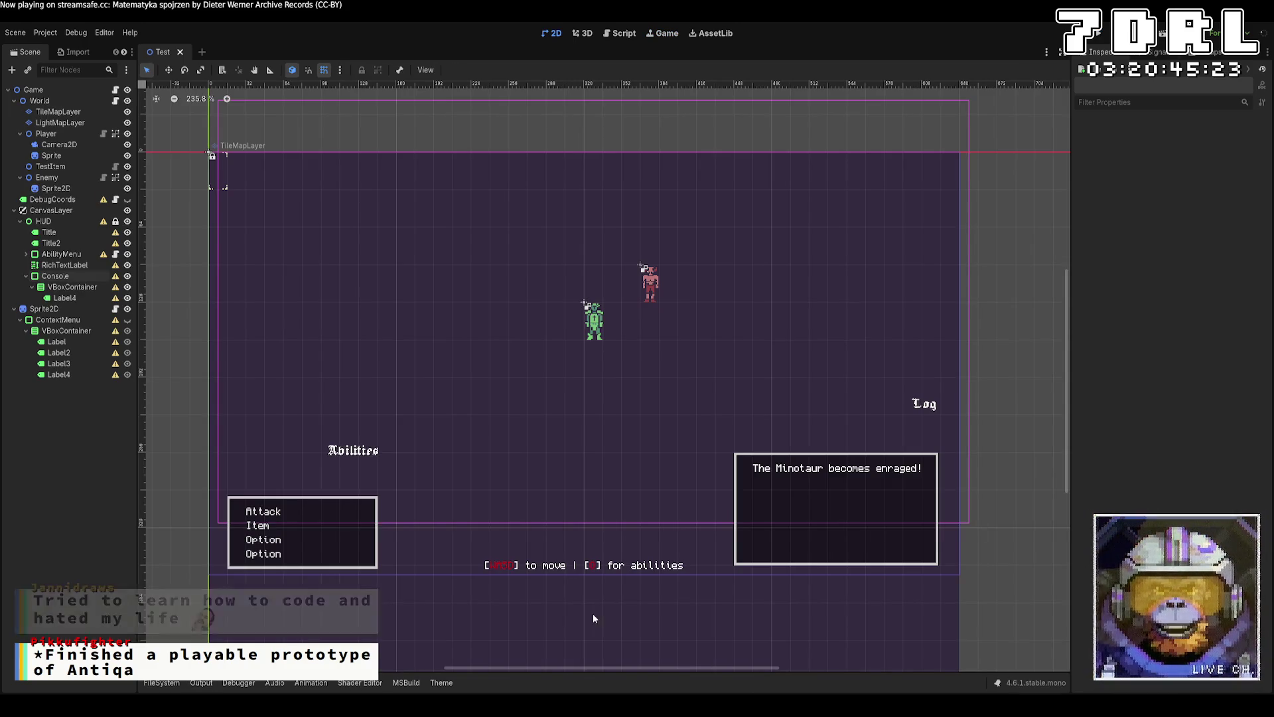
pyautogui.click(337, 568)
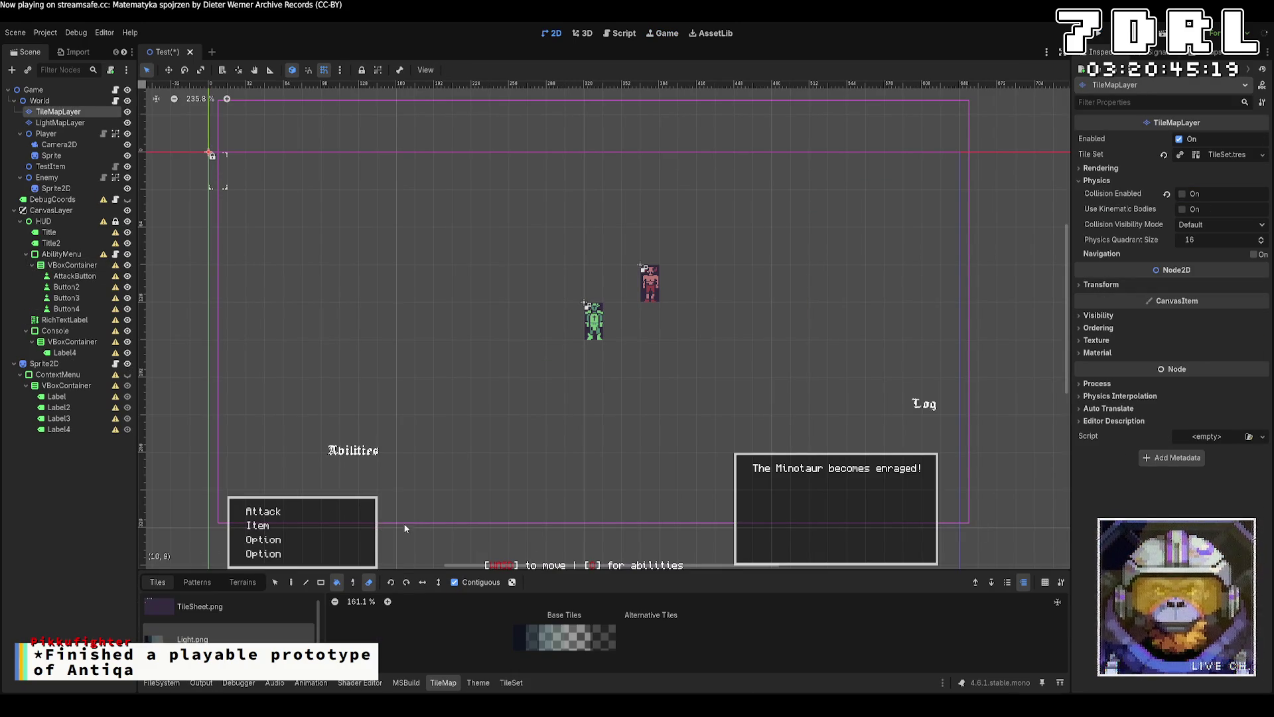
pyautogui.scroll(-5, 283, 357)
pyautogui.hscroll(-2, 283, 357)
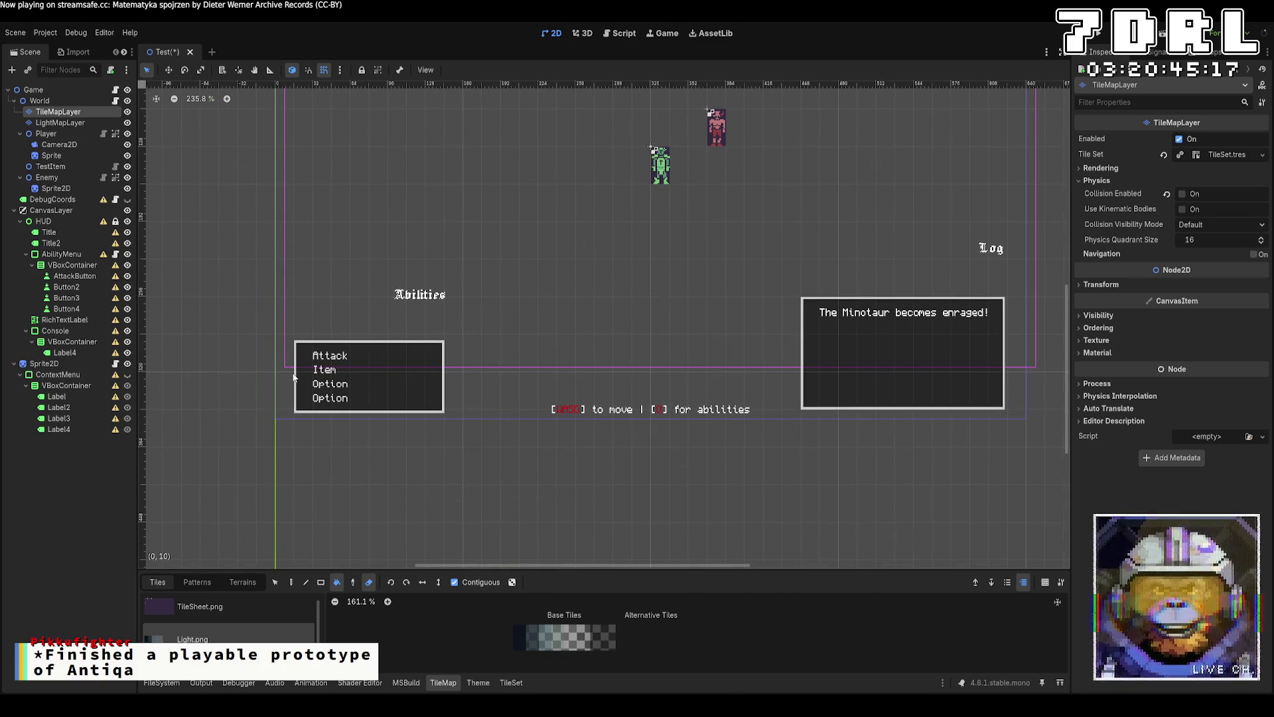
pyautogui.click(65, 375)
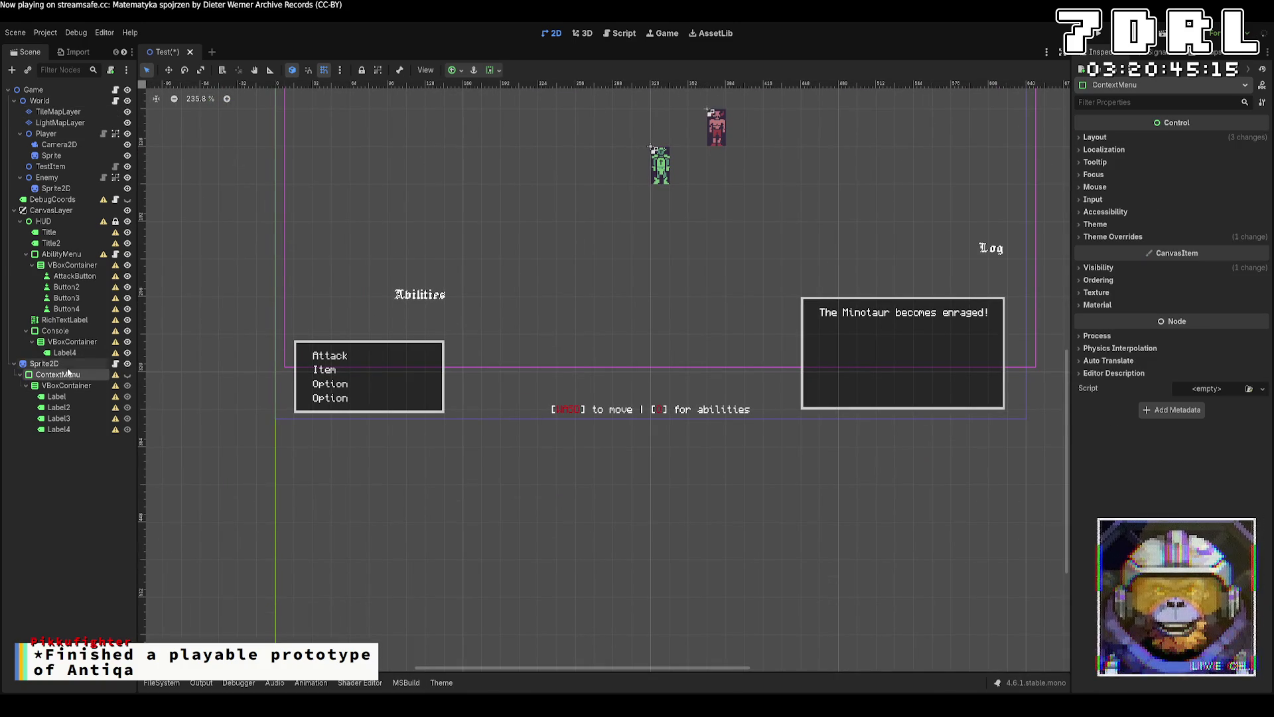
pyautogui.click(72, 265)
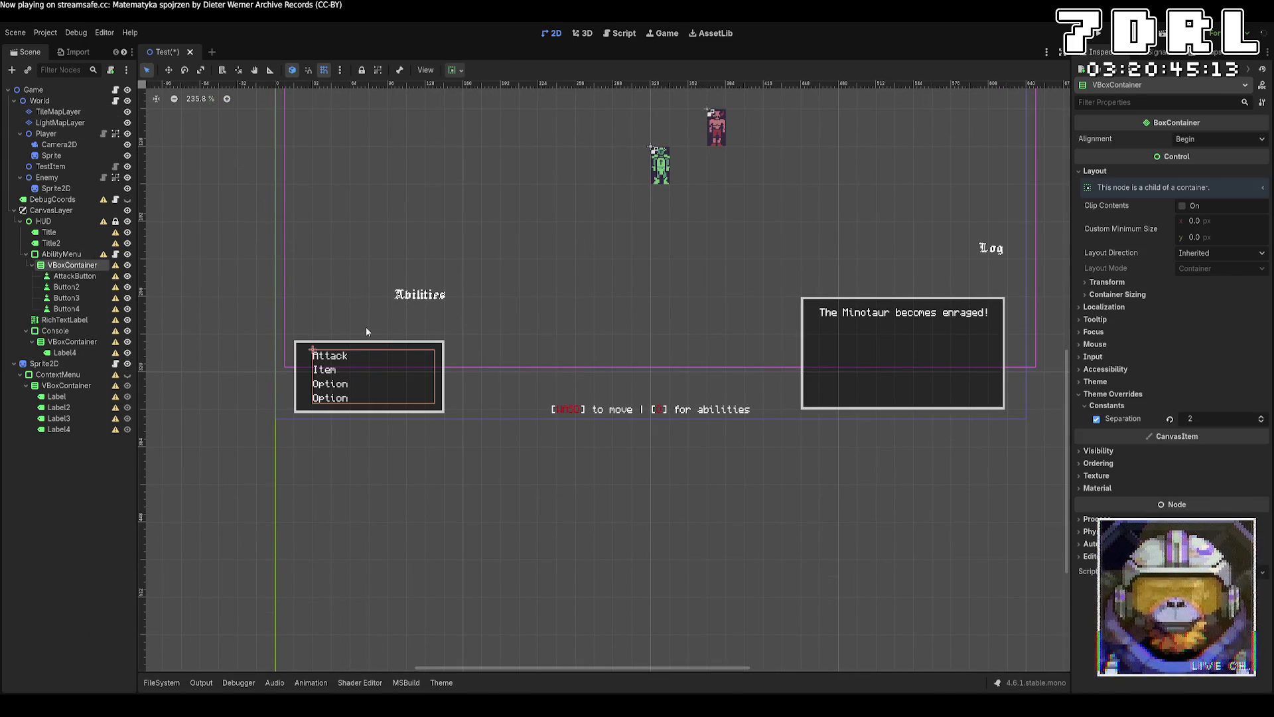
# Nudge the Abilities panel up slightly and test an 80 px minimum height.
pyautogui.click(61, 254)
pyautogui.moveTo(381, 336); pyautogui.dragTo(380, 331)
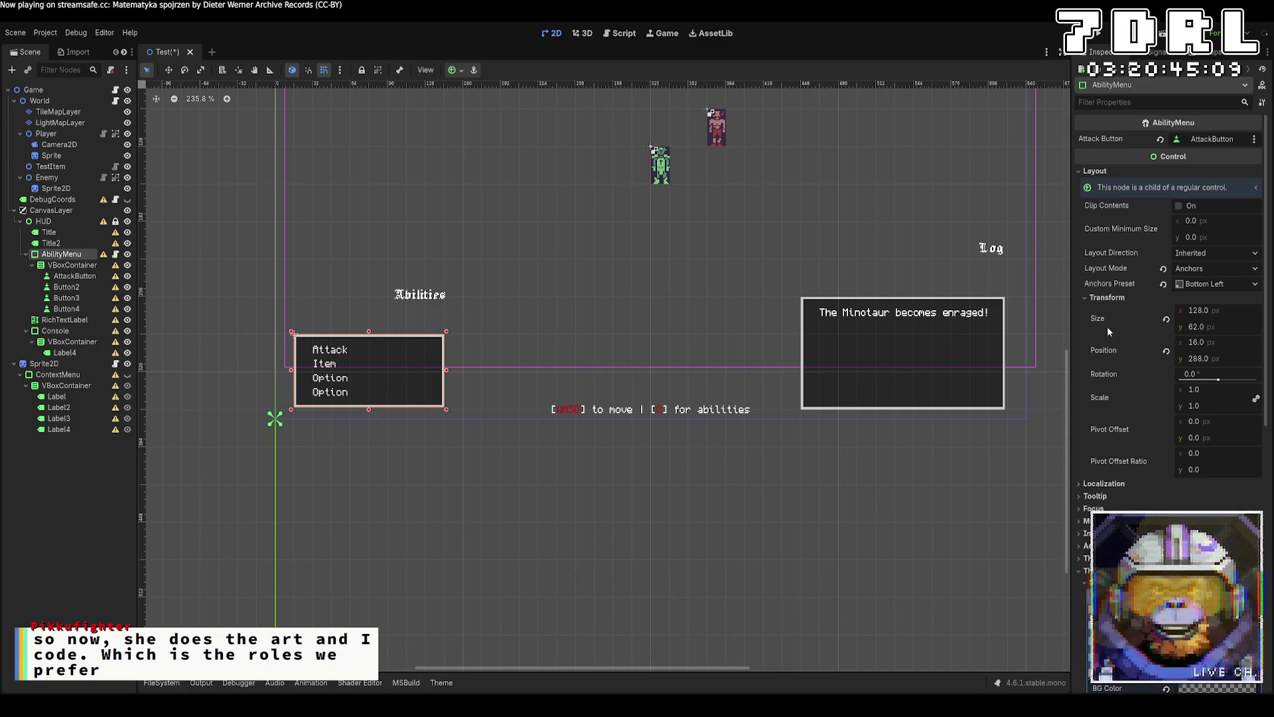
pyautogui.click(1223, 237)
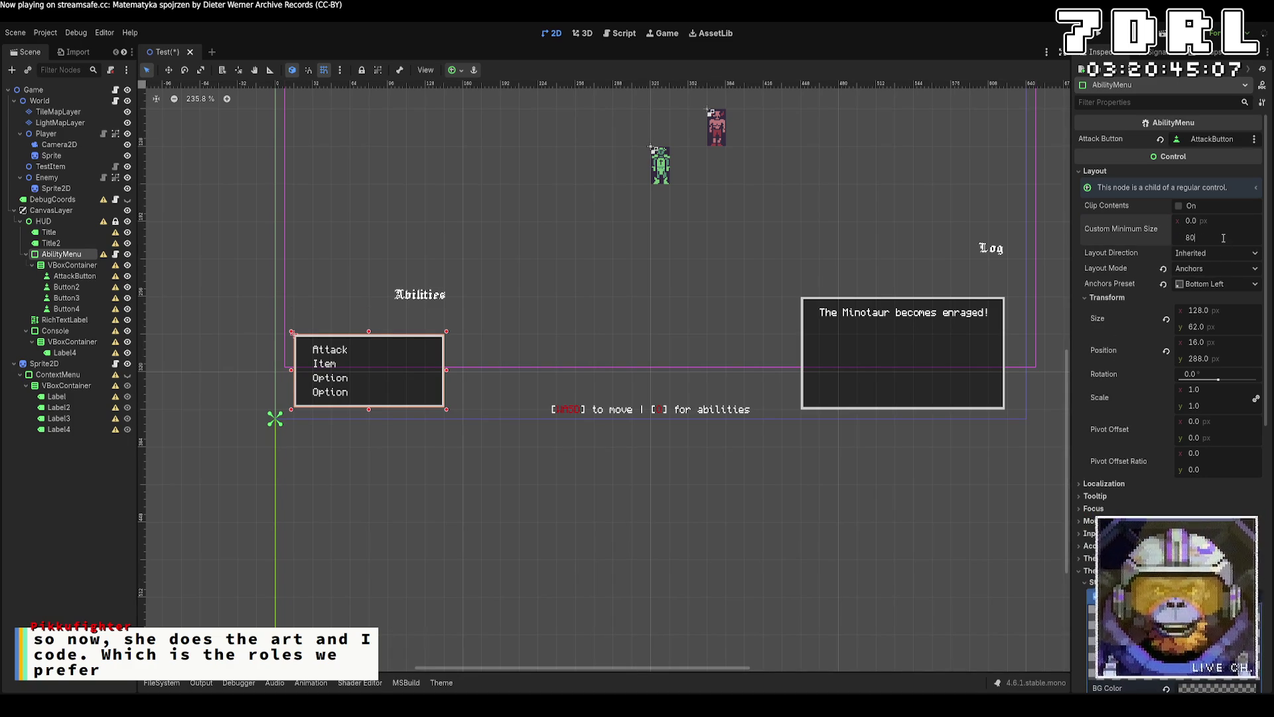
pyautogui.press('Return')
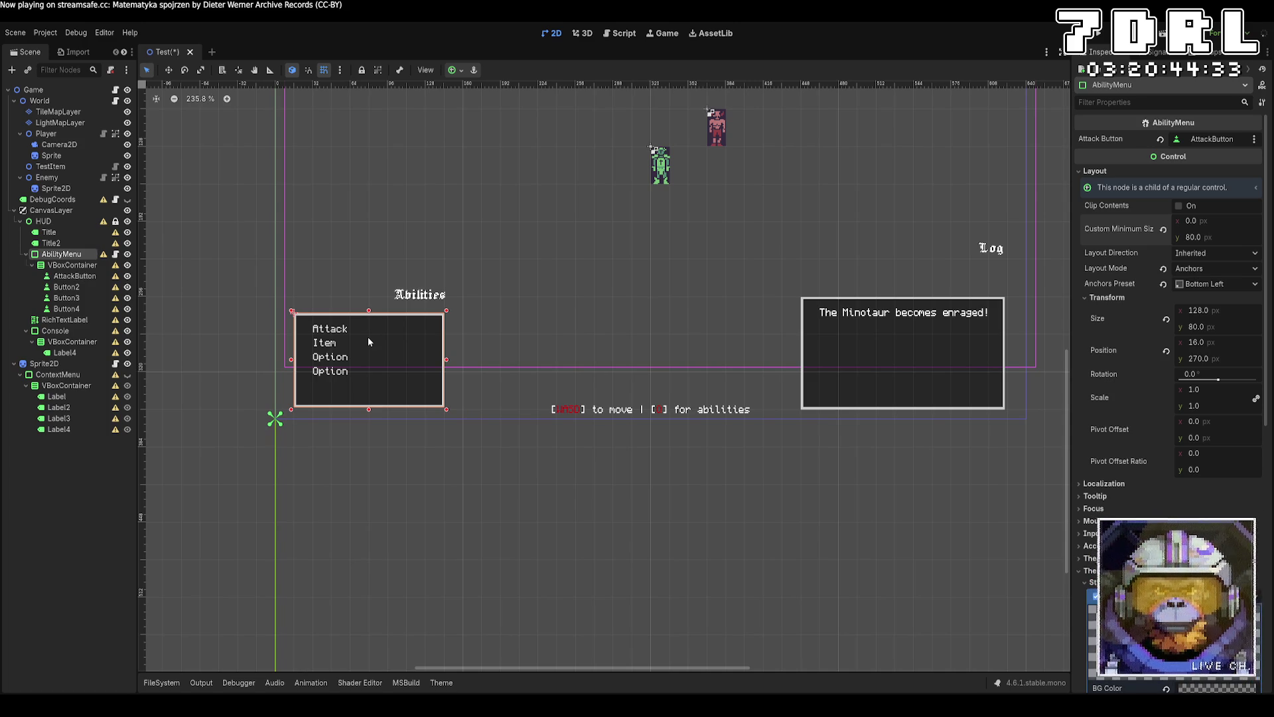
pyautogui.click(801, 365)
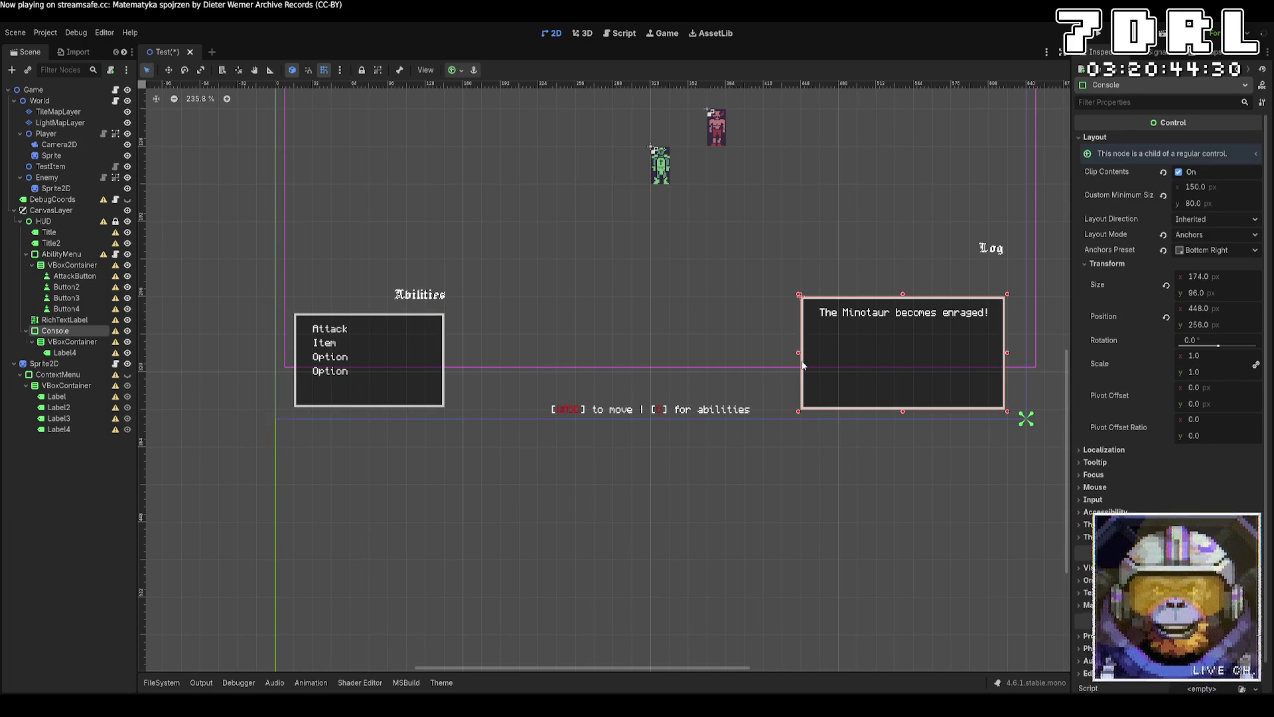
pyautogui.click(444, 344)
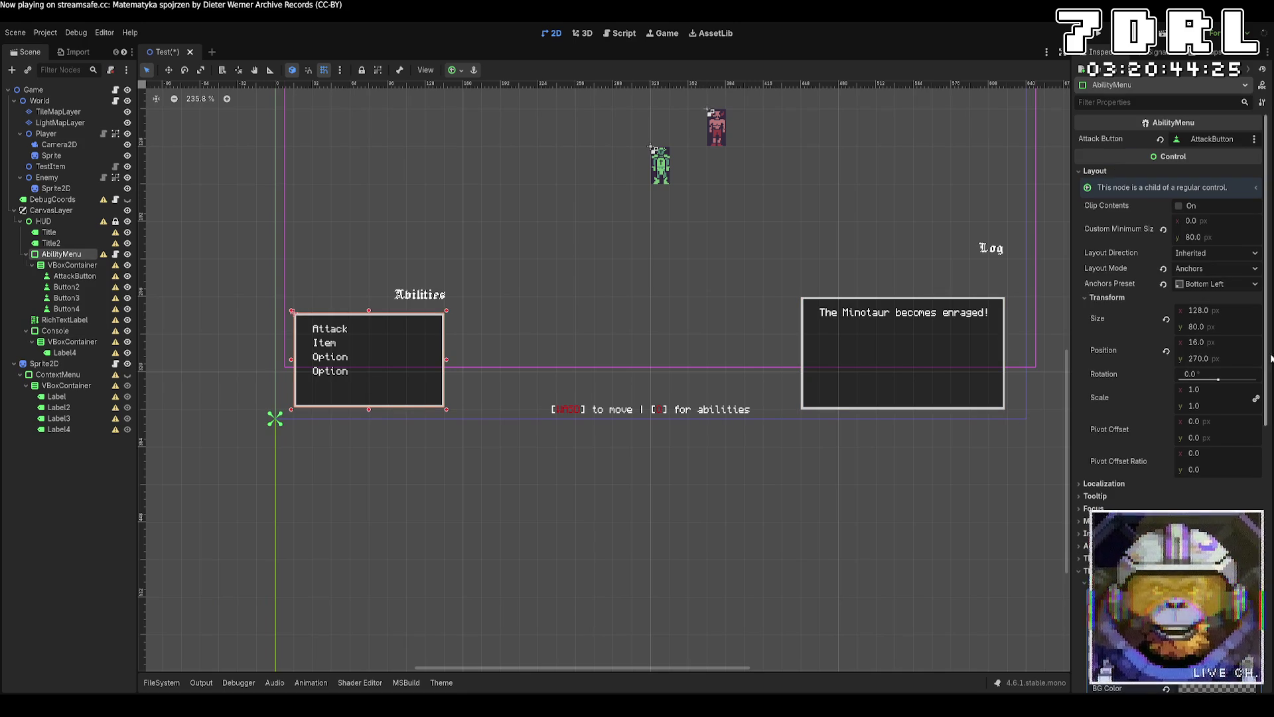
# Try Abilities menu minimum heights of 96, 80 and 74 px.
pyautogui.click(1240, 238)
pyautogui.write('96')
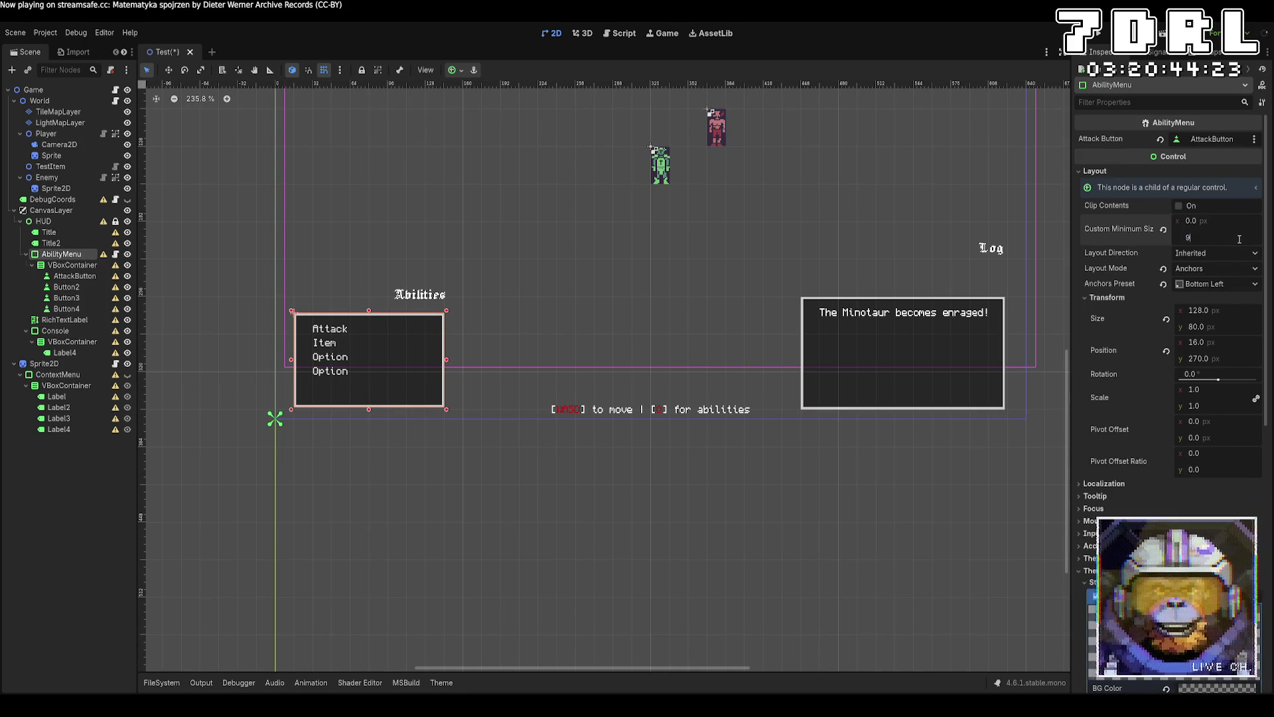
pyautogui.press('Return')
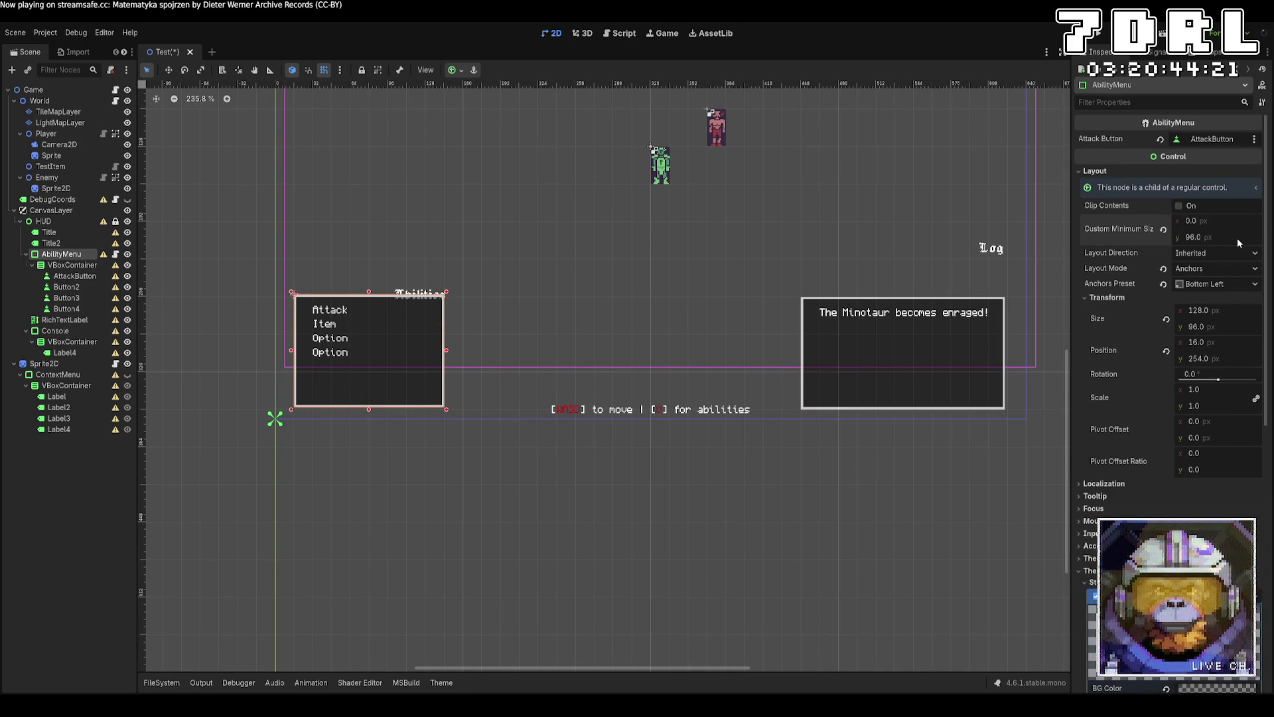
pyautogui.click(1239, 239)
pyautogui.write('80')
pyautogui.press('Return')
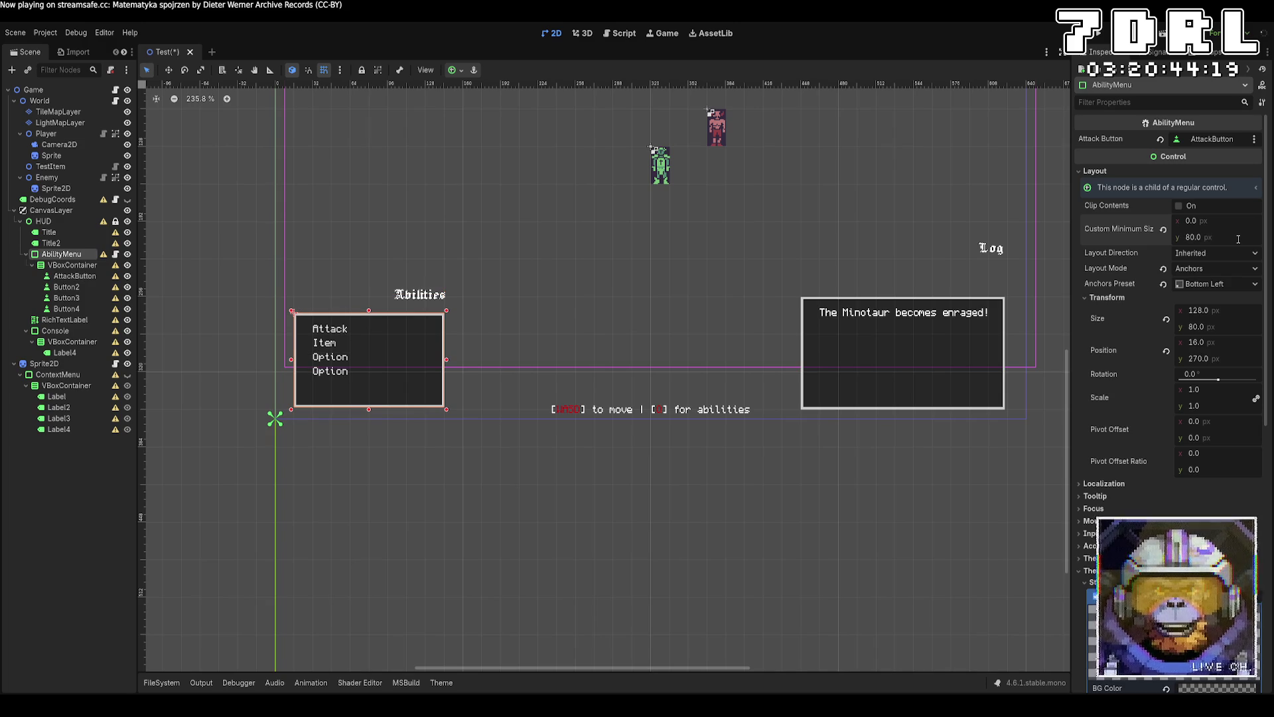
pyautogui.click(1239, 239)
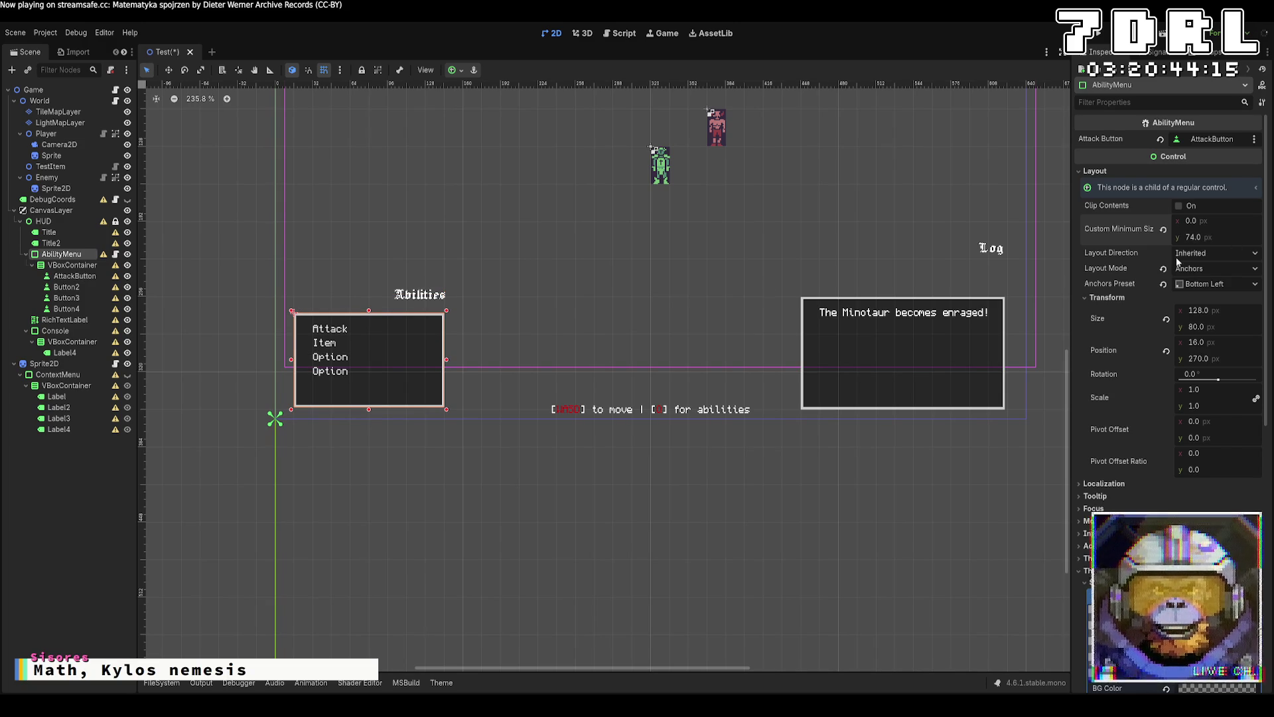
pyautogui.press('Return')
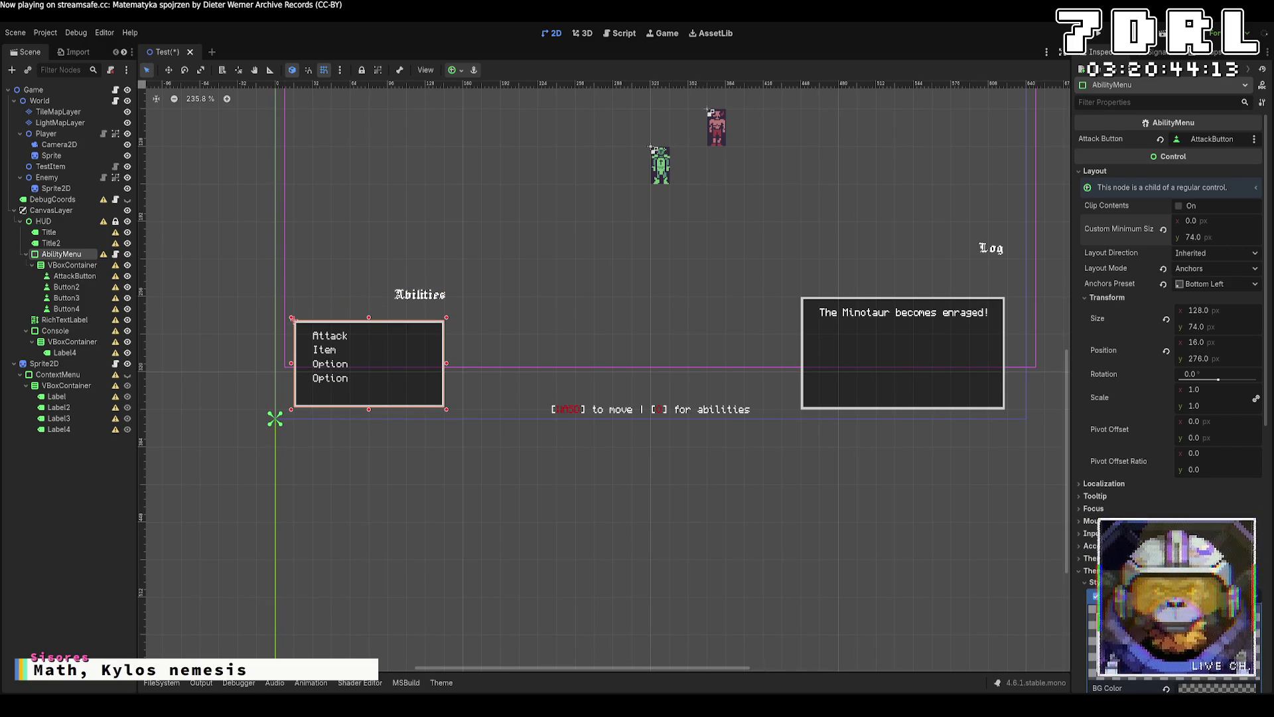
# Set the Abilities menu's Custom Minimum Size height to 64 px and deselect it.
pyautogui.click(1238, 327)
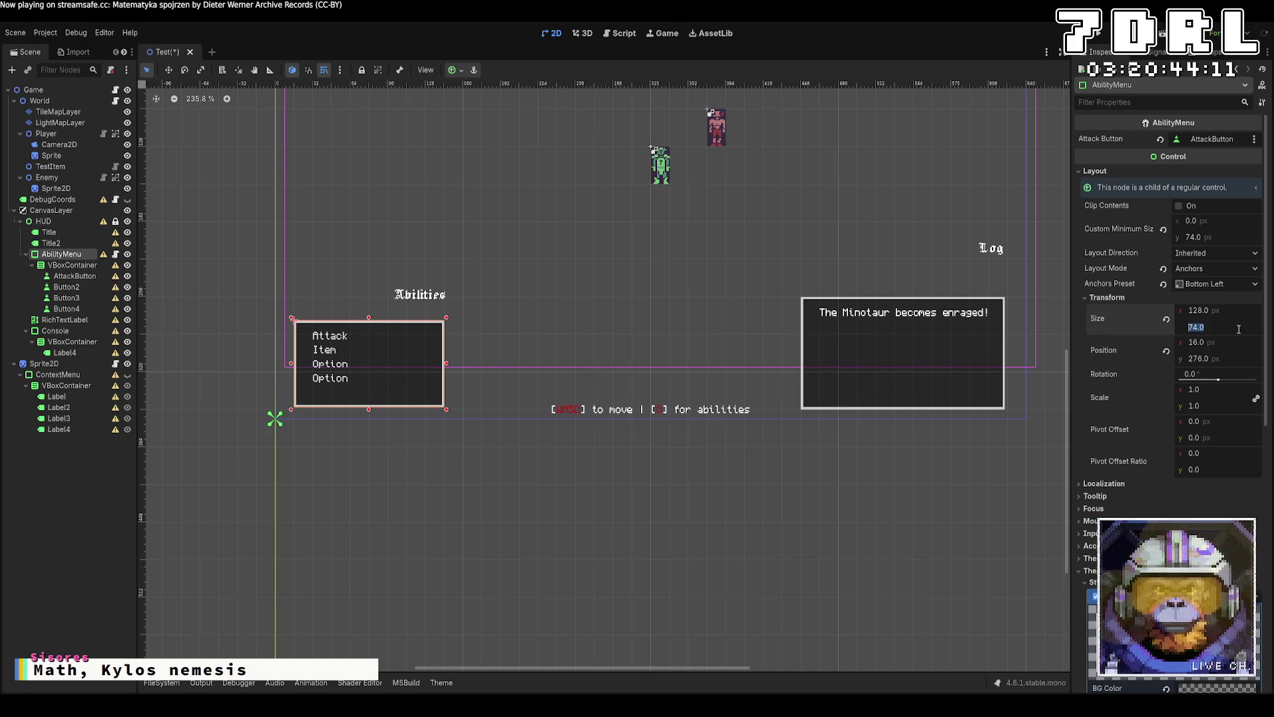
pyautogui.click(1220, 236)
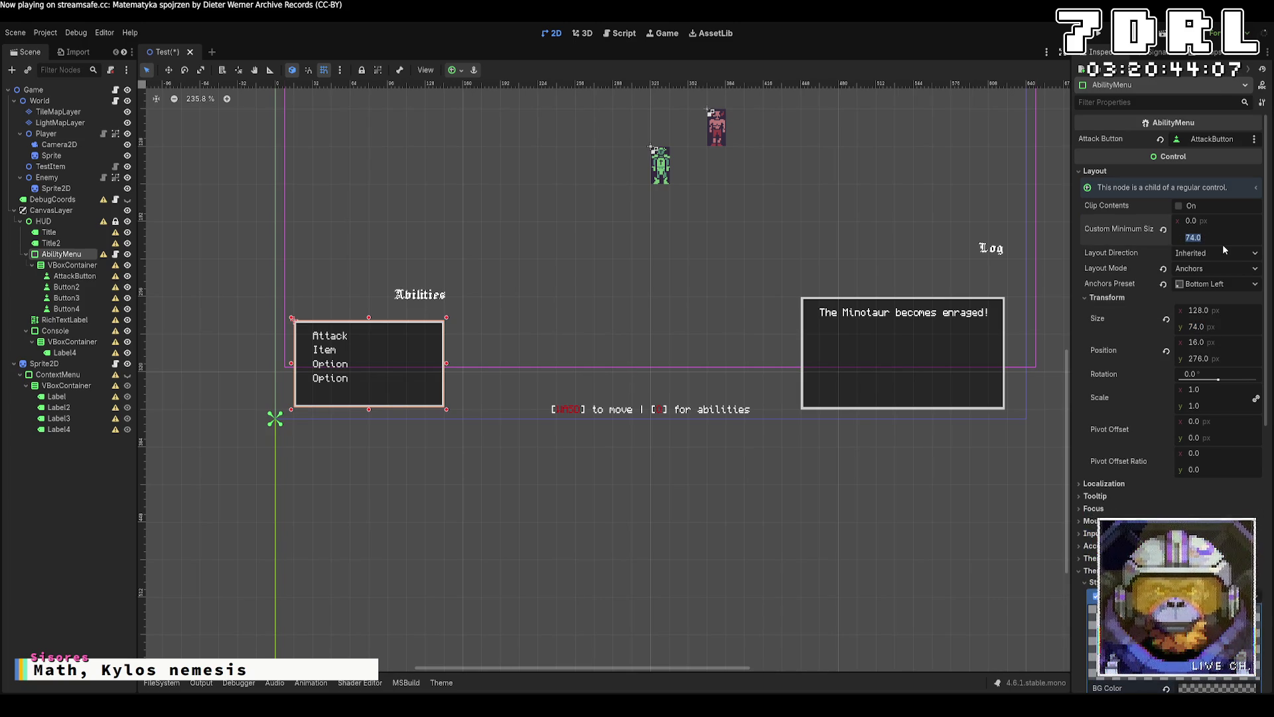
pyautogui.write('80')
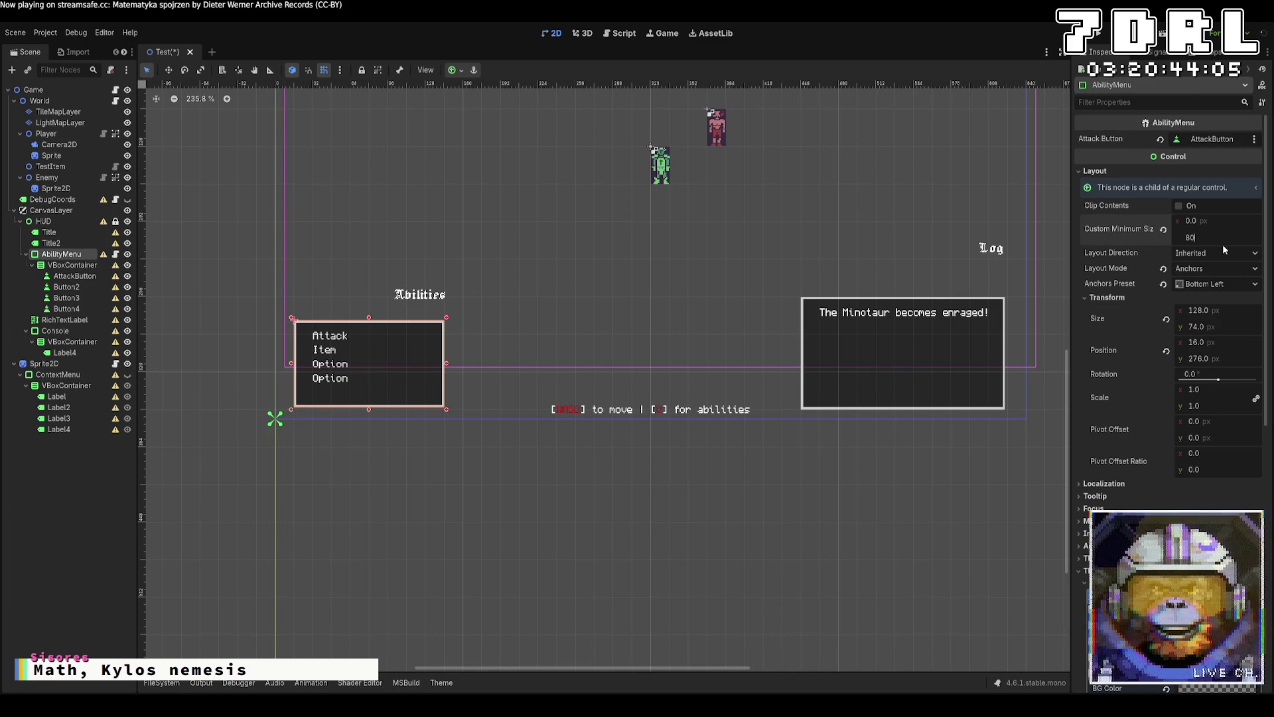
pyautogui.press('BackSpace')
pyautogui.press('BackSpace')
pyautogui.write('64')
pyautogui.press('Return')
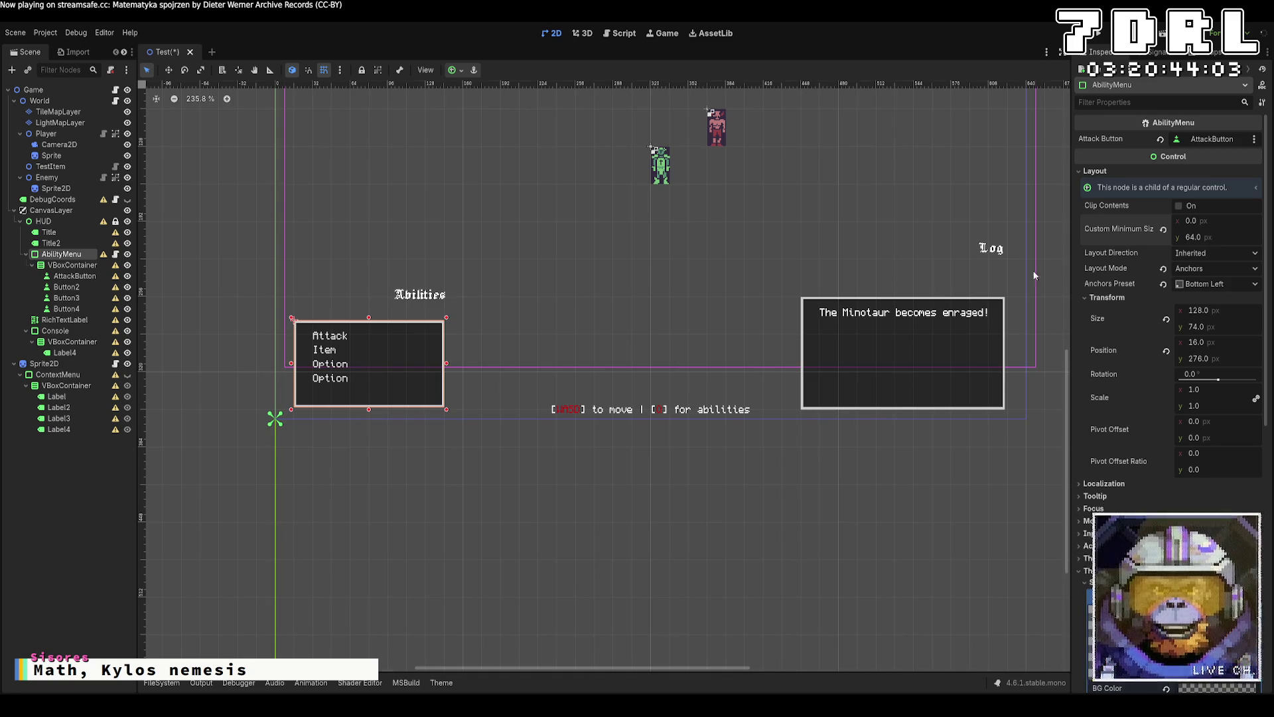
pyautogui.click(555, 455)
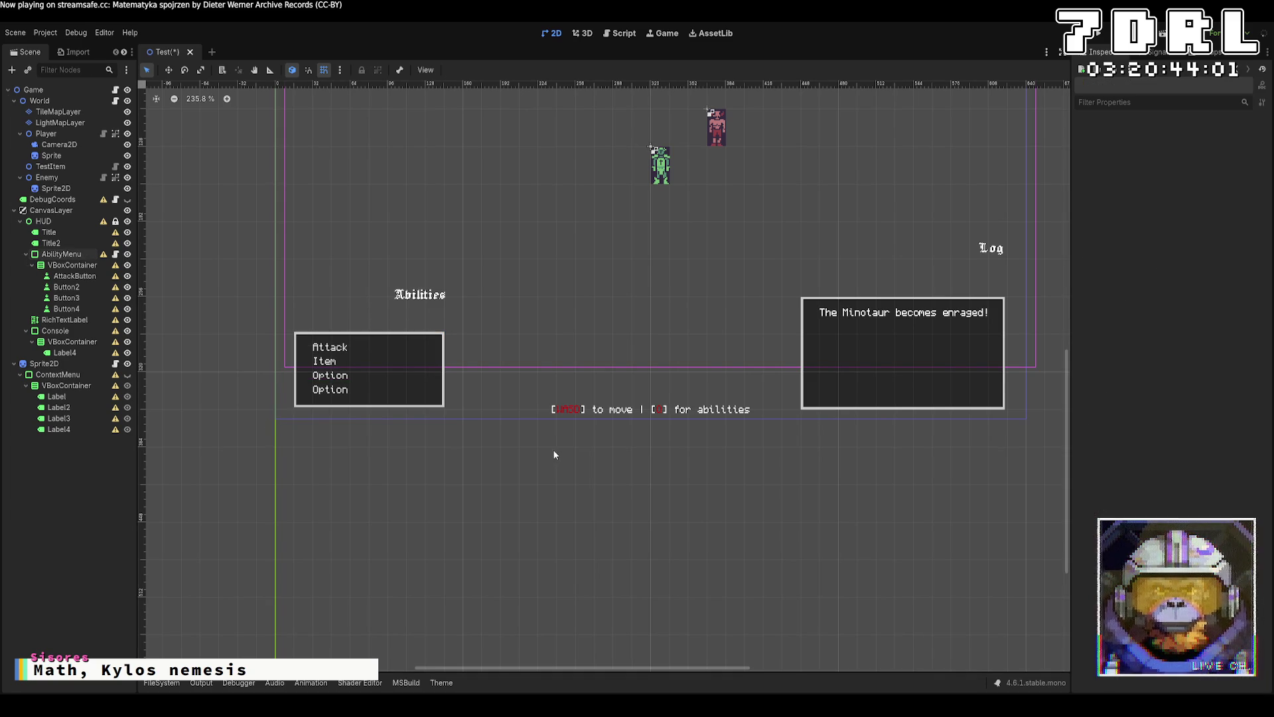
pyautogui.click(738, 411)
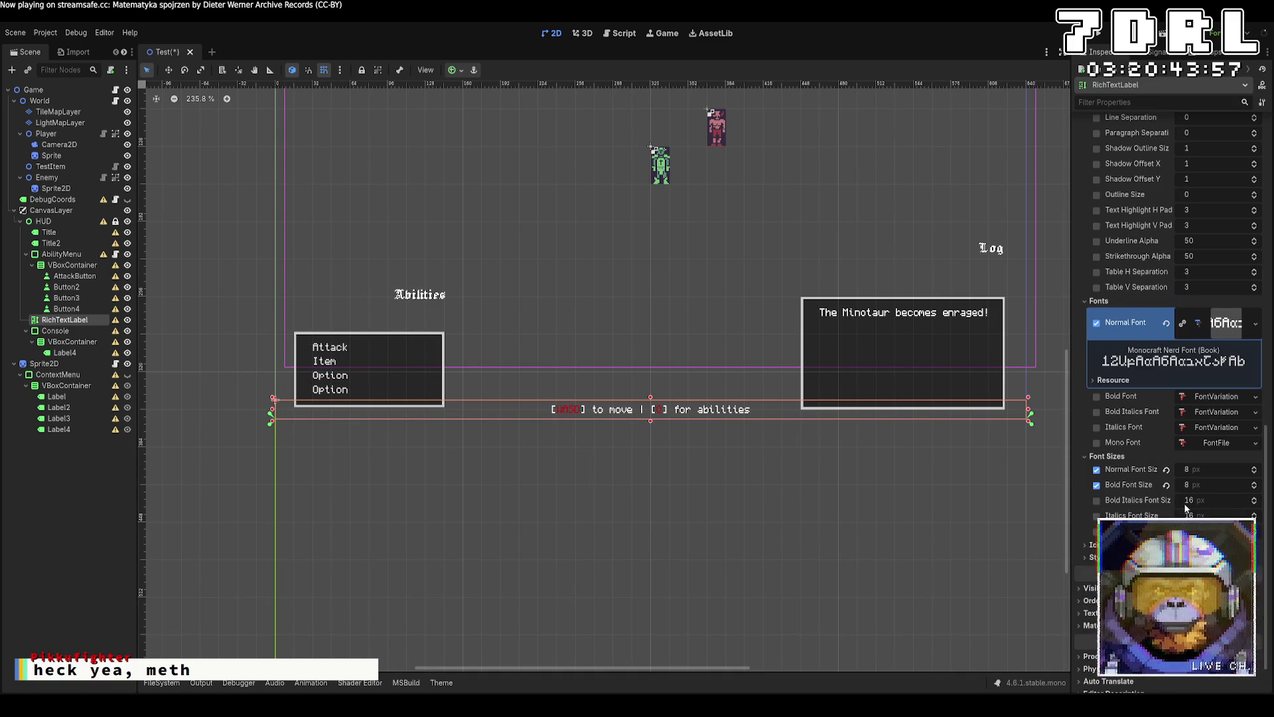
# Nudge the RichTextLabel hint up a few pixels and run the game to check the HUD.
pyautogui.press('Up')
pyautogui.press('Up')
pyautogui.press('Up')
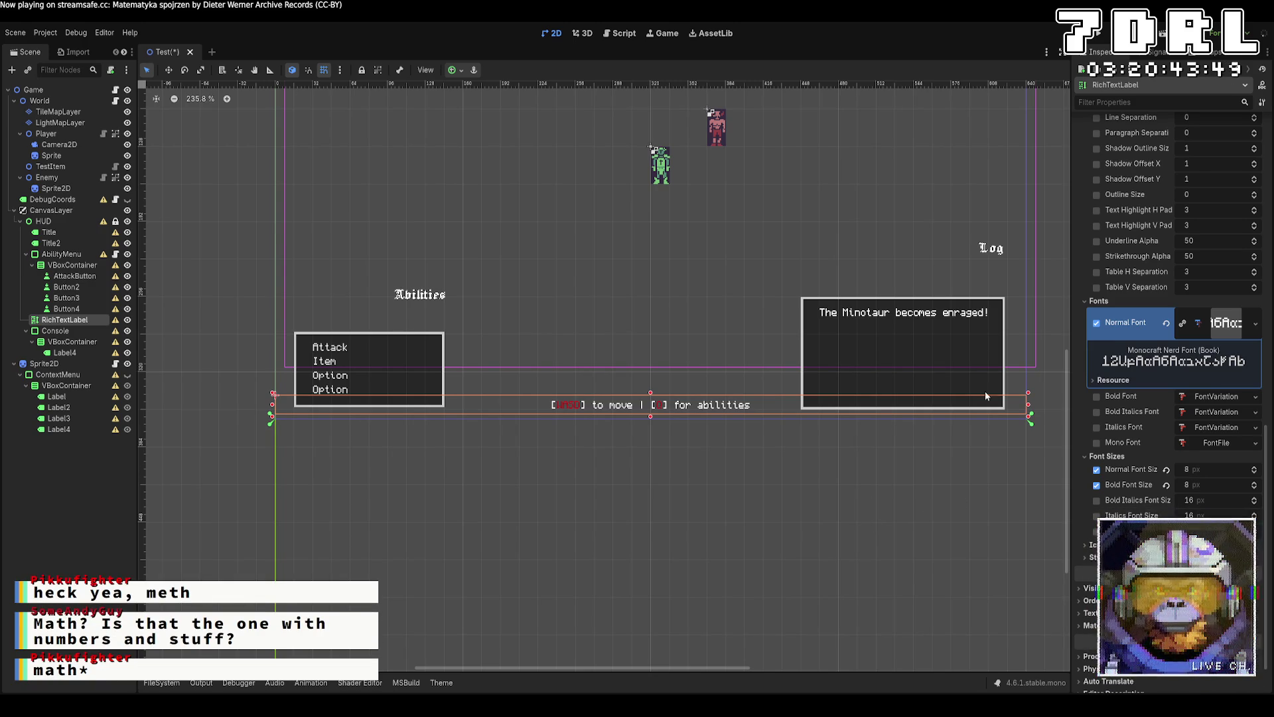
pyautogui.click(1104, 39)
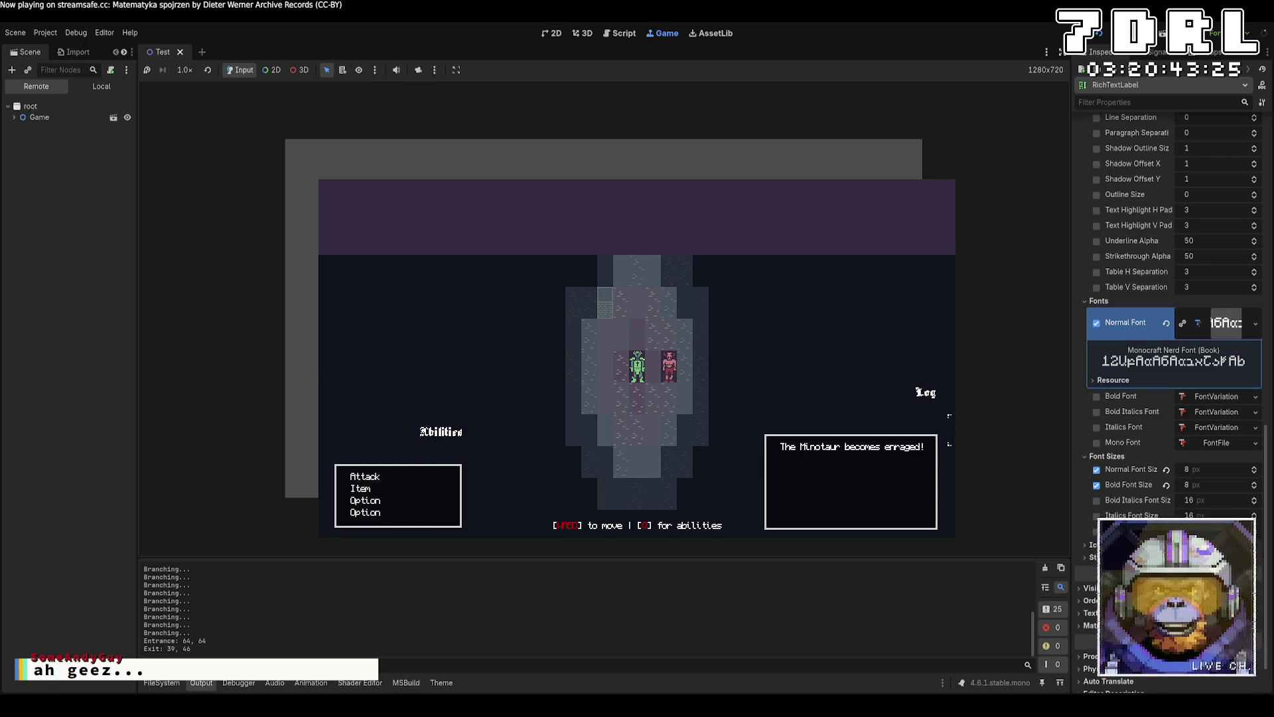
# Use Attack on the Minotaur four times for 10 dmg each, then stop the game.
pyautogui.click(391, 477)
pyautogui.click(657, 367)
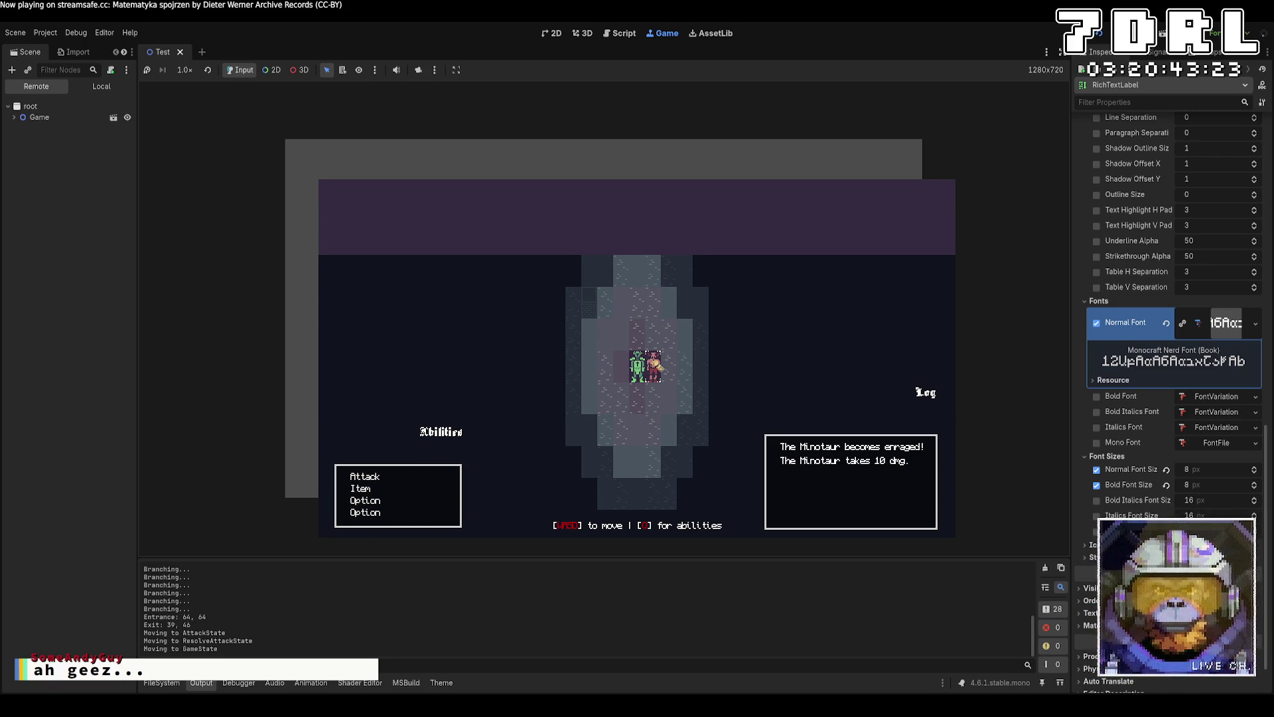
pyautogui.click(446, 480)
pyautogui.click(681, 369)
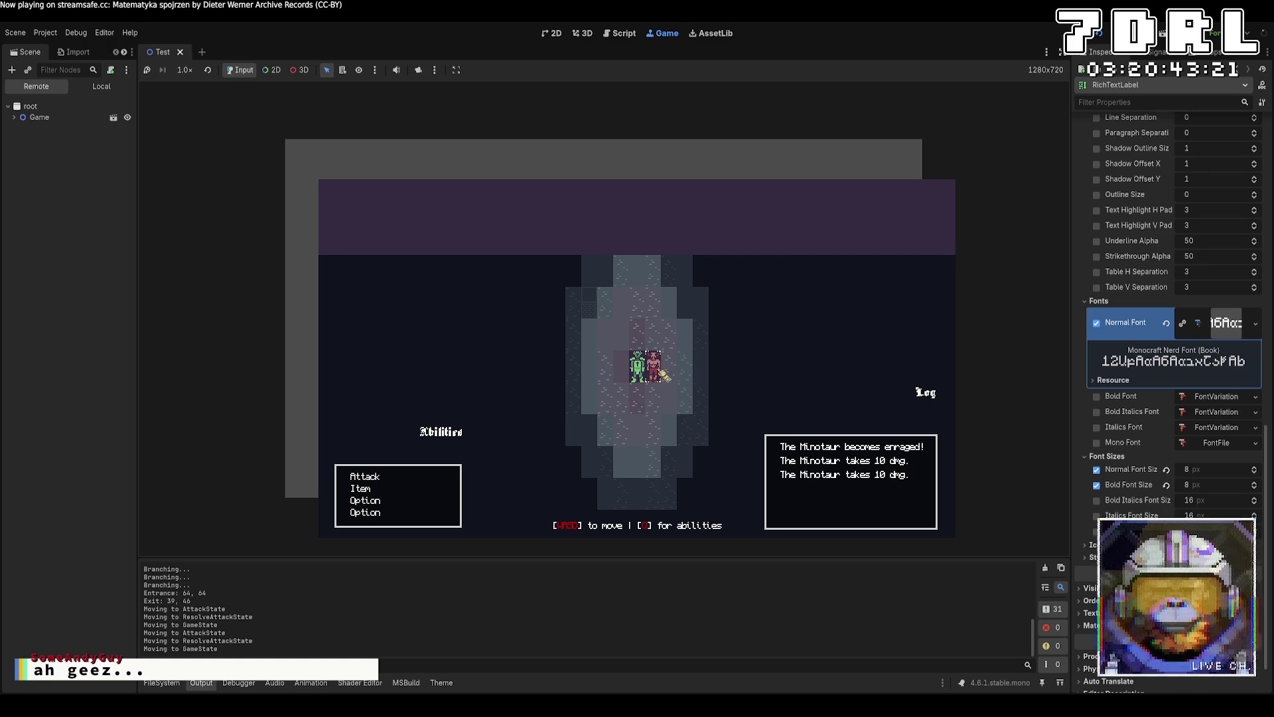
pyautogui.click(444, 479)
pyautogui.click(654, 368)
pyautogui.click(398, 477)
pyautogui.click(652, 378)
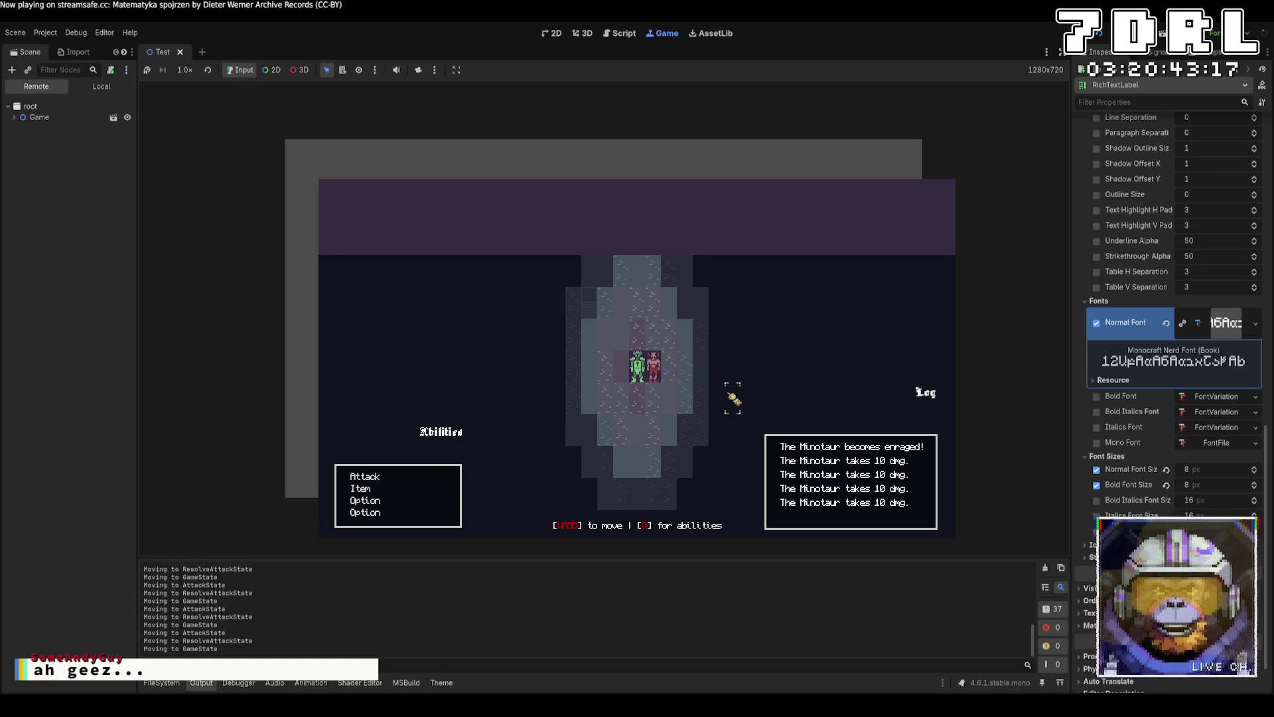
pyautogui.press('F8')
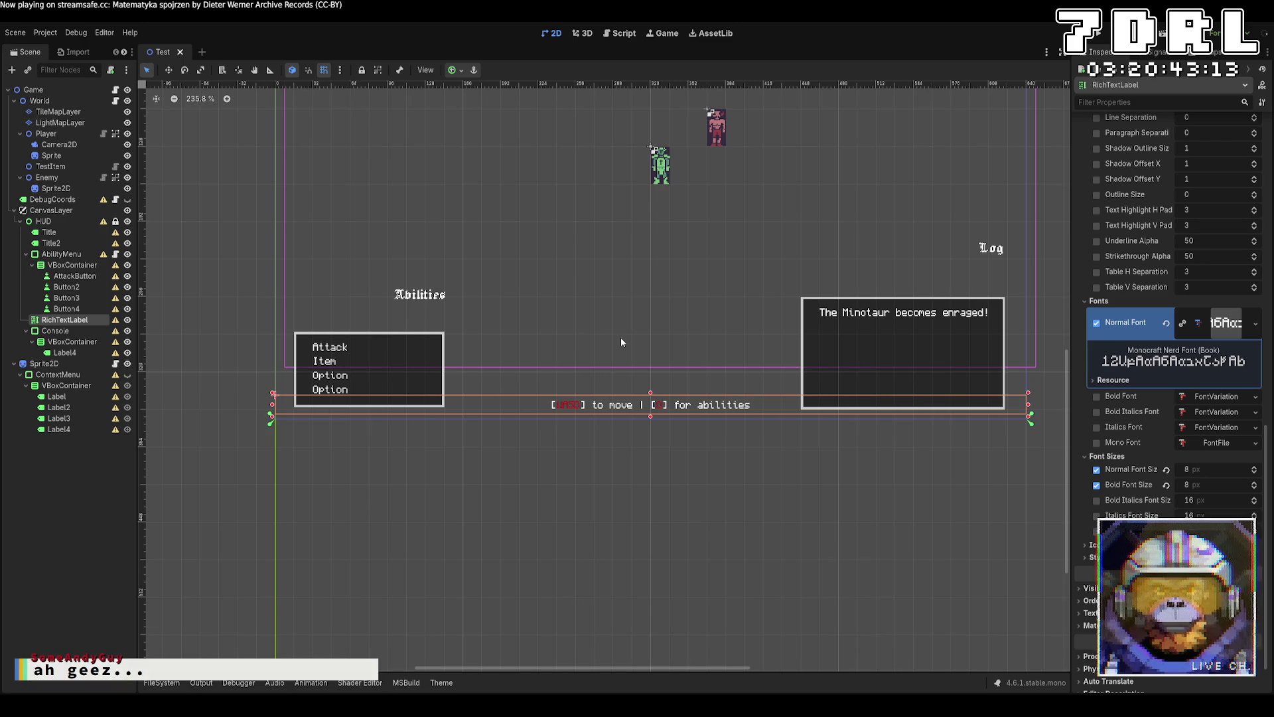
pyautogui.scroll(10, 1142, 368)
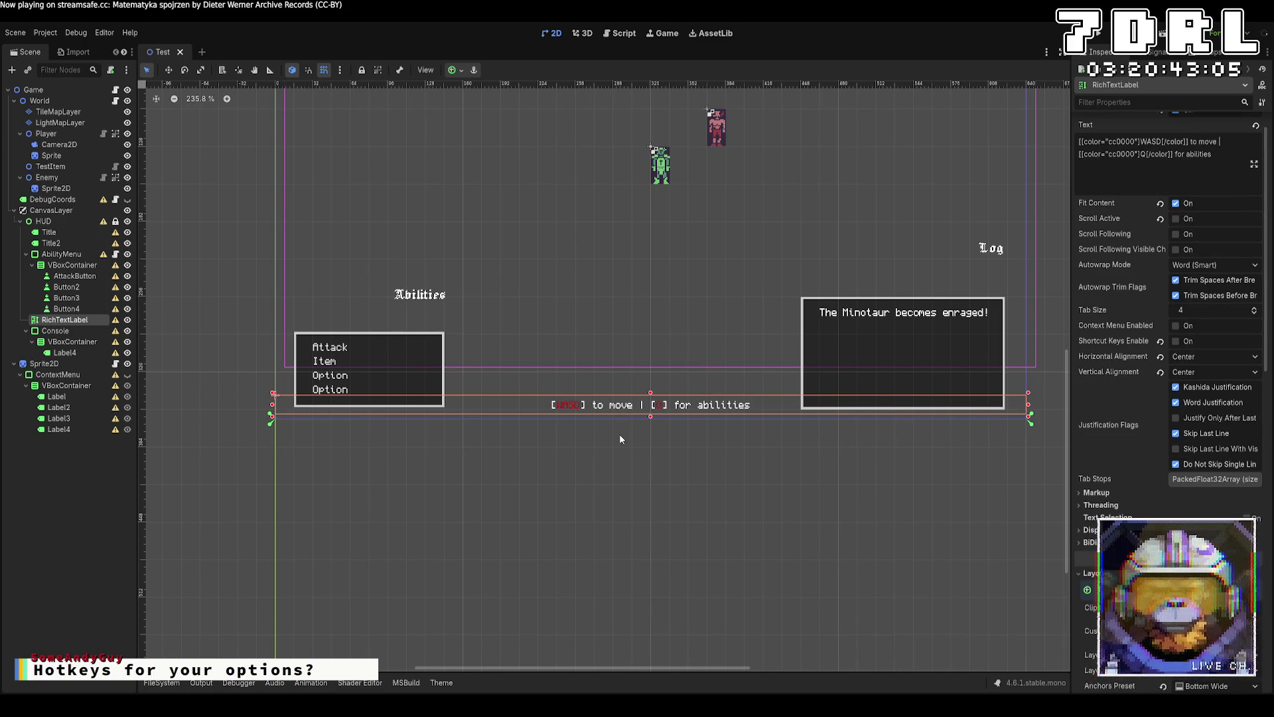
pyautogui.scroll(3, 622, 439)
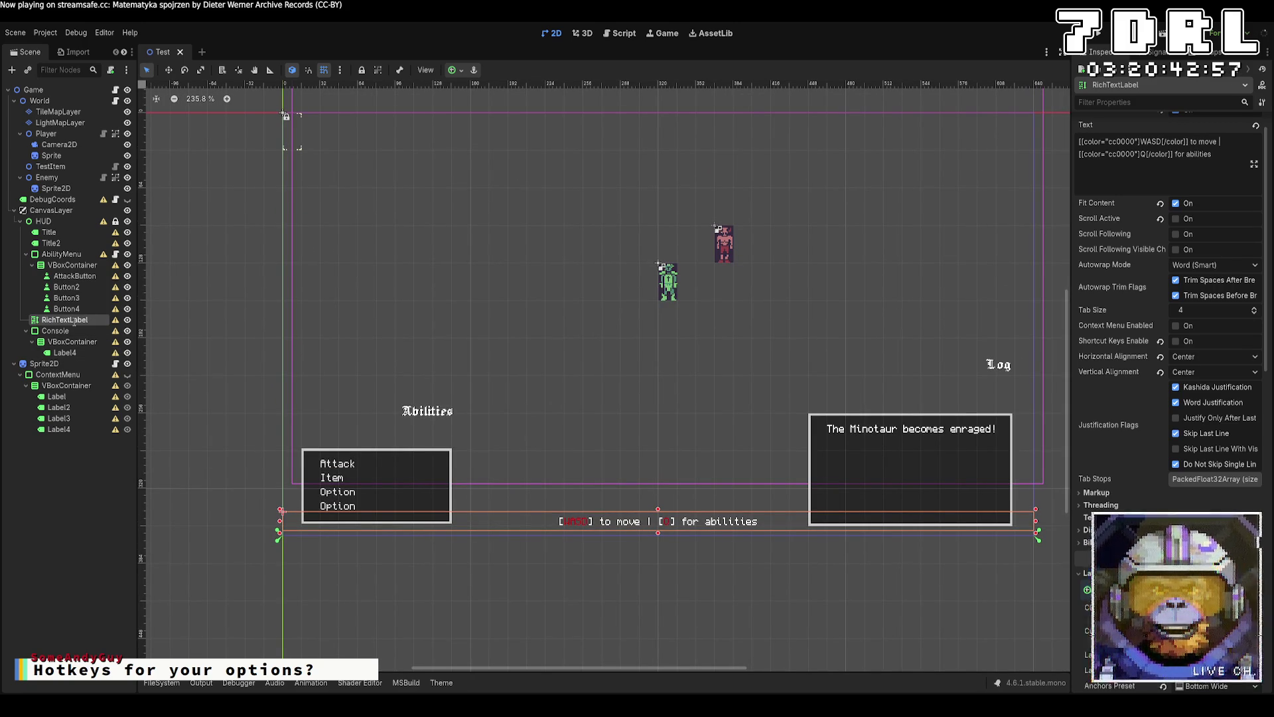
pyautogui.write('BottomLabel')
# Rename the hint label BottomLabel and duplicate it as TopLabel.
pyautogui.press('Return')
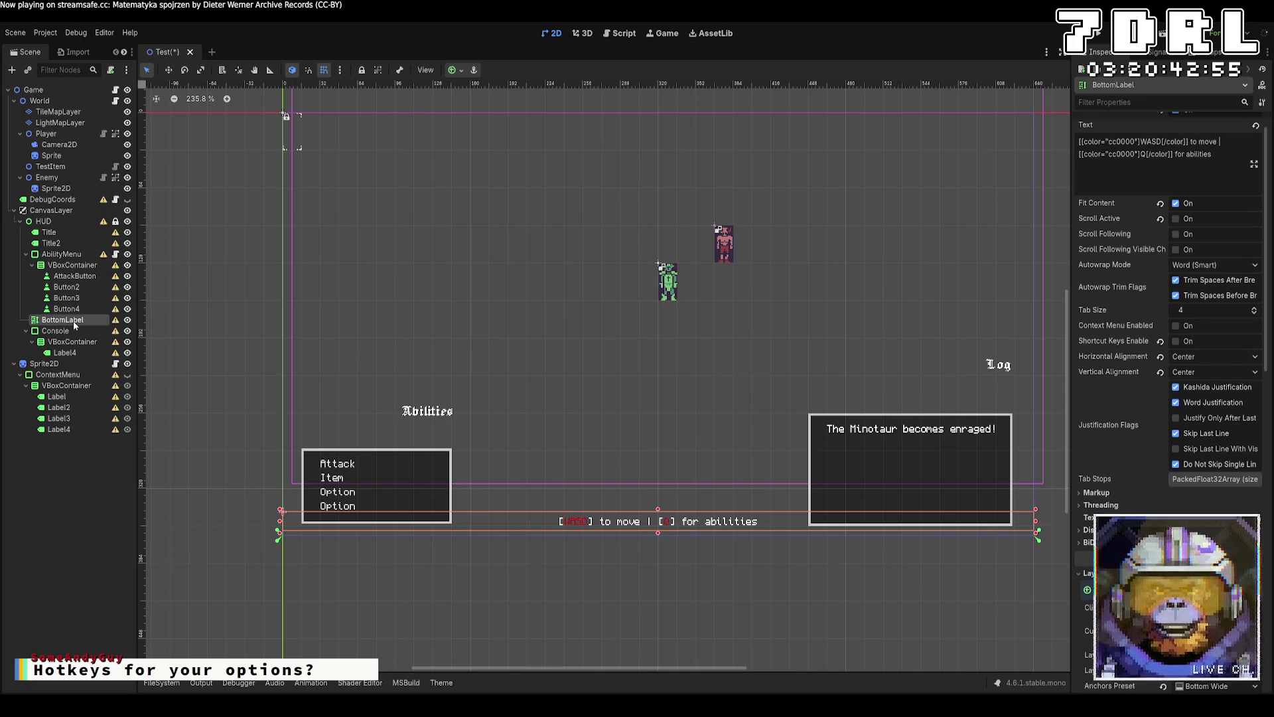
pyautogui.hotkey('ctrl', 'd')
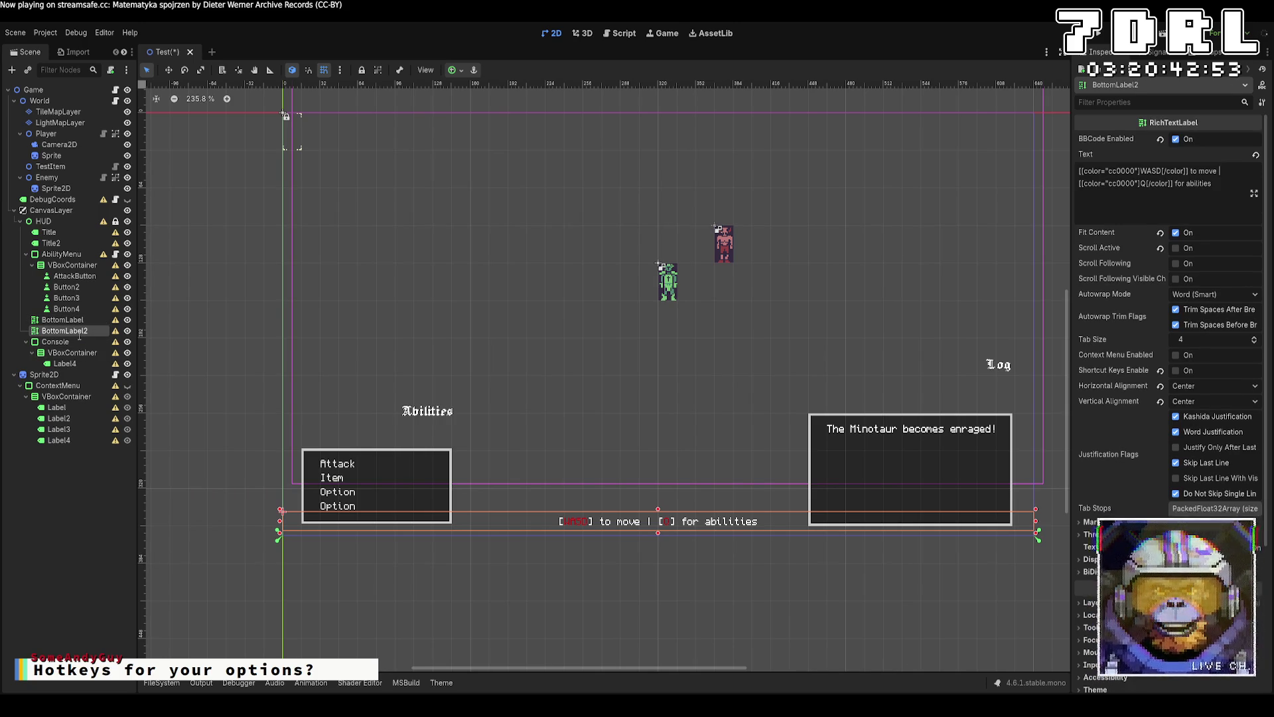
pyautogui.write('TopLabel')
pyautogui.press('Return')
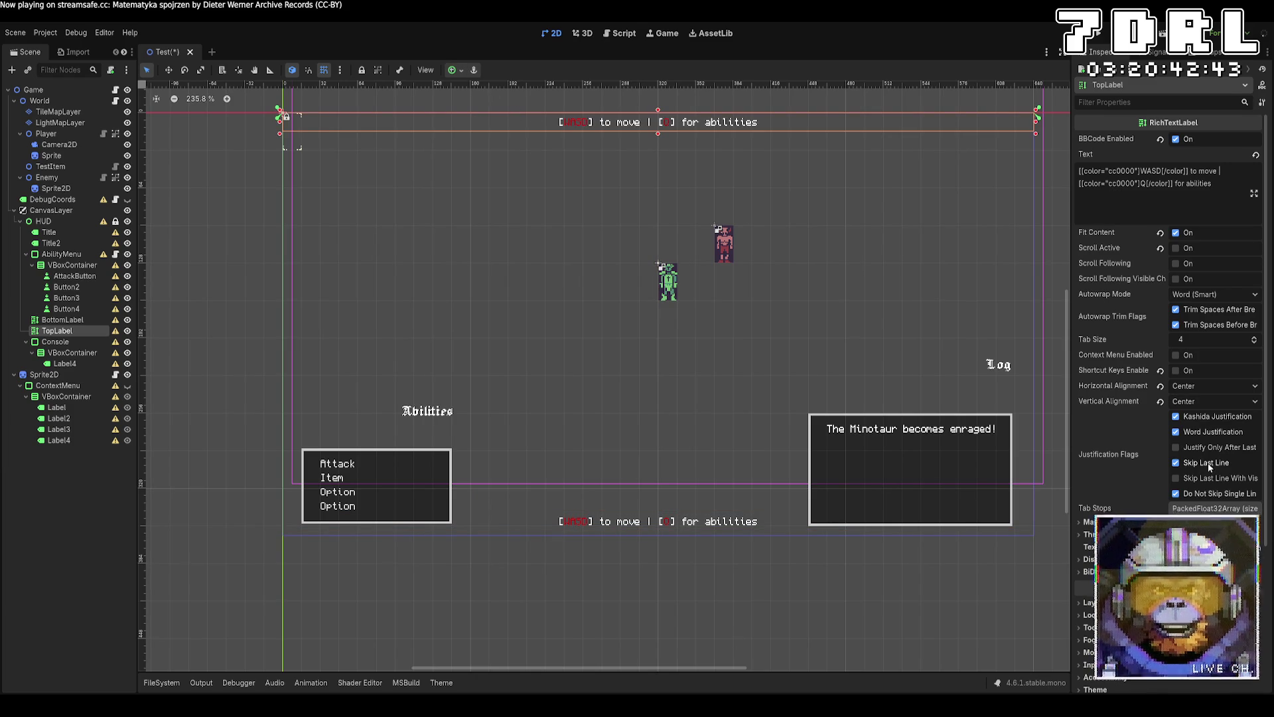
# Set TopLabel's text to 'TURN: 0'.
pyautogui.click(1221, 206)
pyautogui.hotkey('ctrl', 'a')
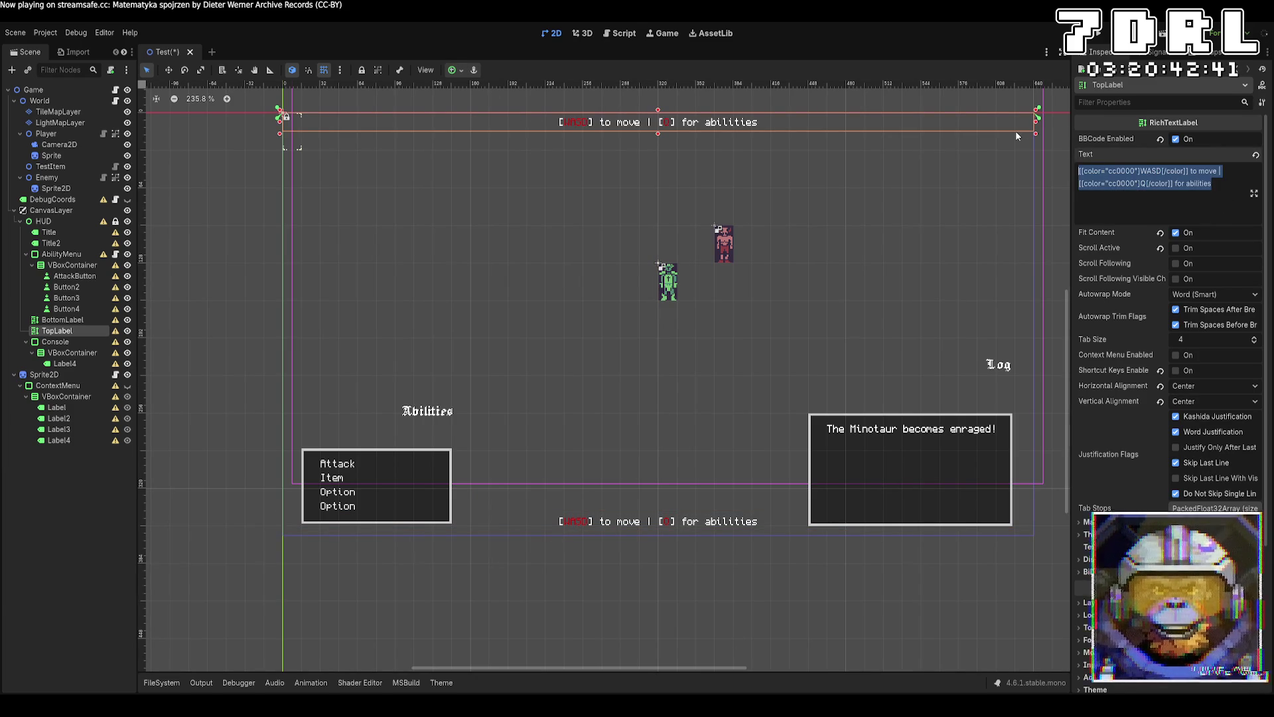
pyautogui.write('w')
pyautogui.press('BackSpace')
pyautogui.write('TURN')
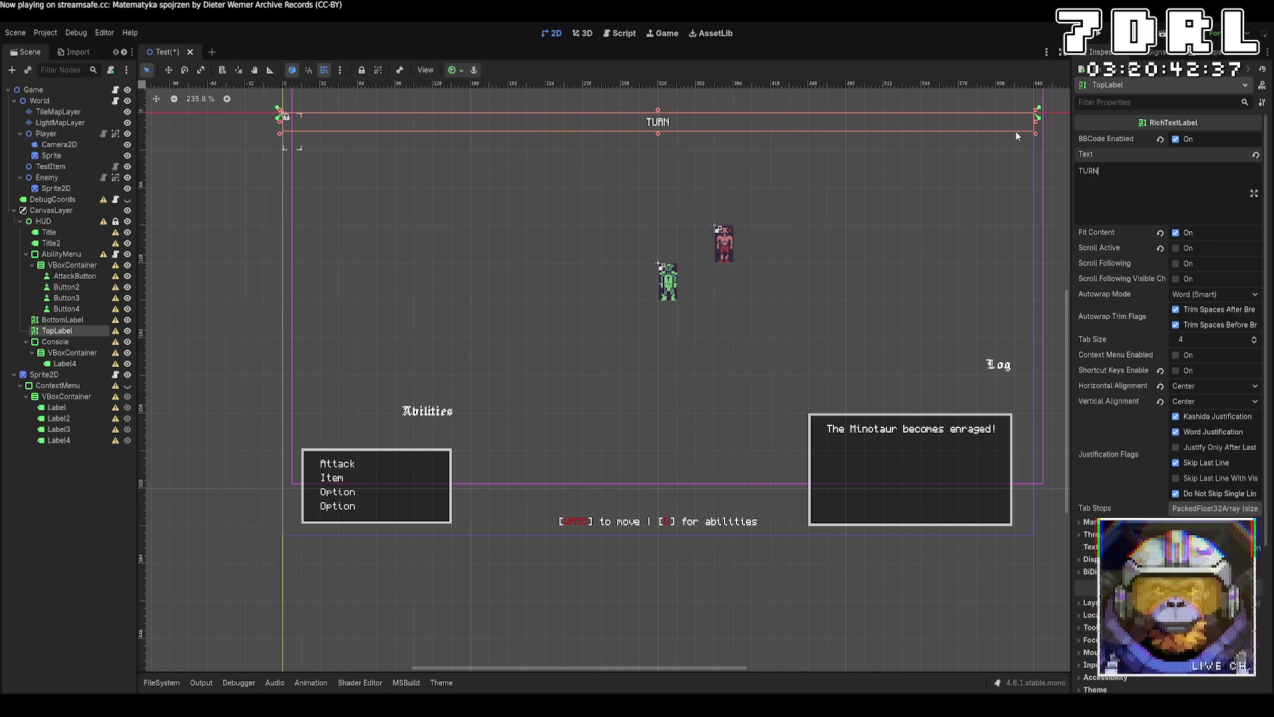
pyautogui.write(': 0')
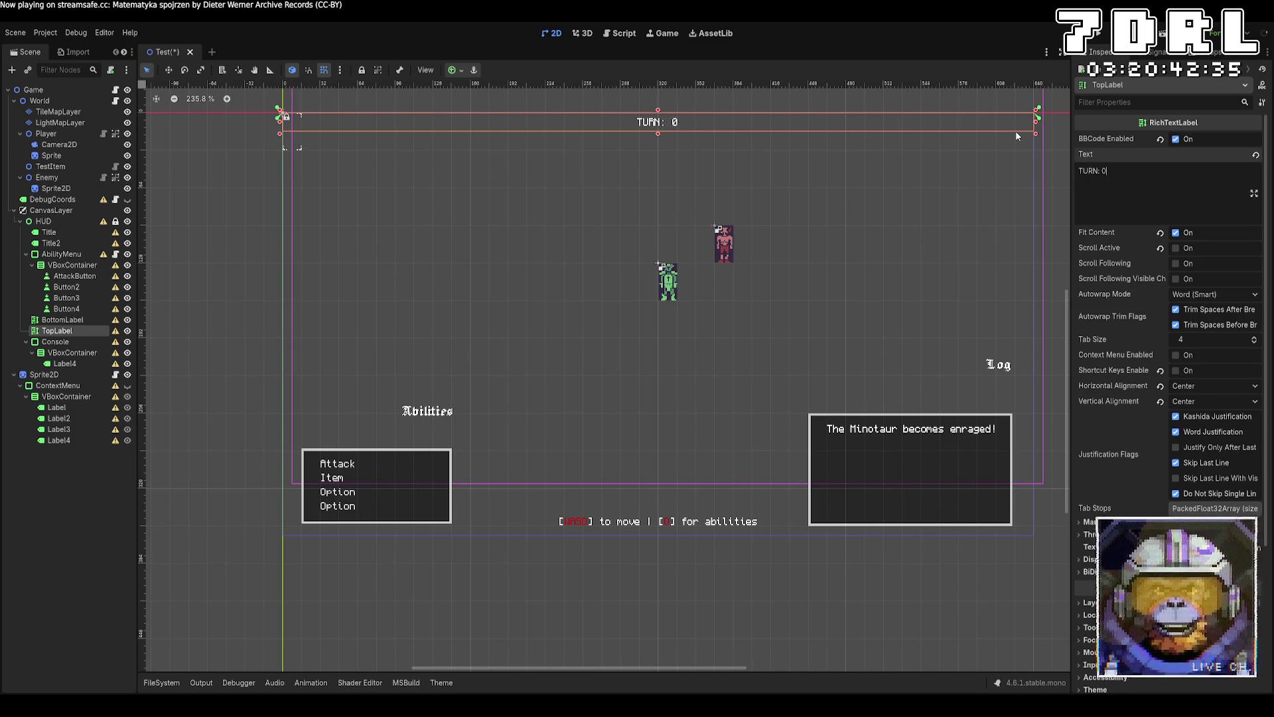
# Run the game to check the HUD, stop it, and open Sprite-0002 in Aseprite.
pyautogui.click(1104, 33)
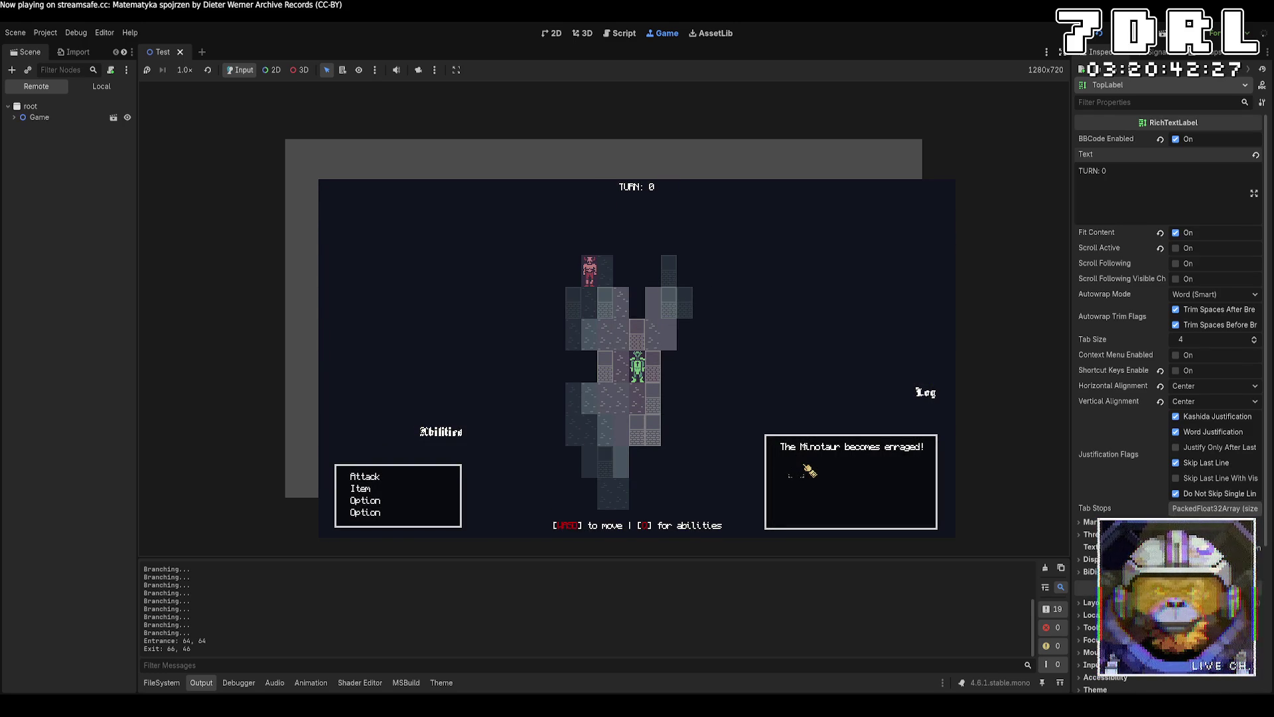
pyautogui.press('F8')
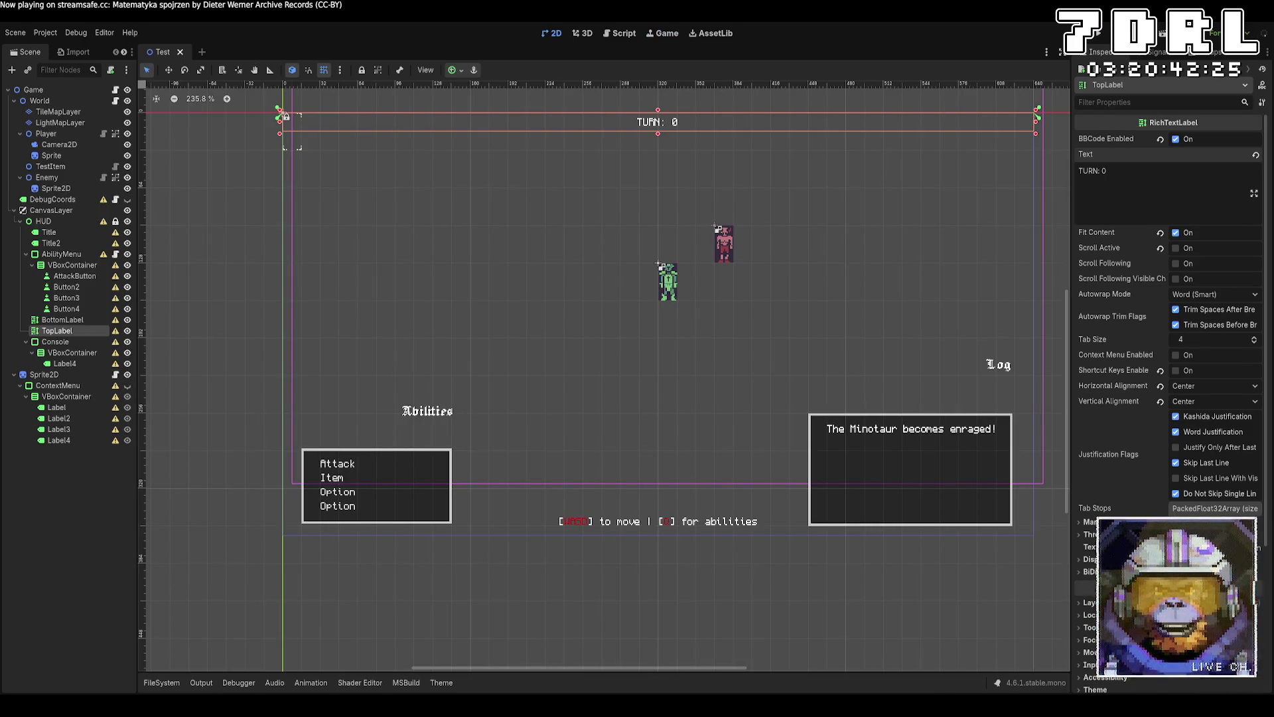
pyautogui.hotkey('alt', 'Tab')
pyautogui.click(192, 41)
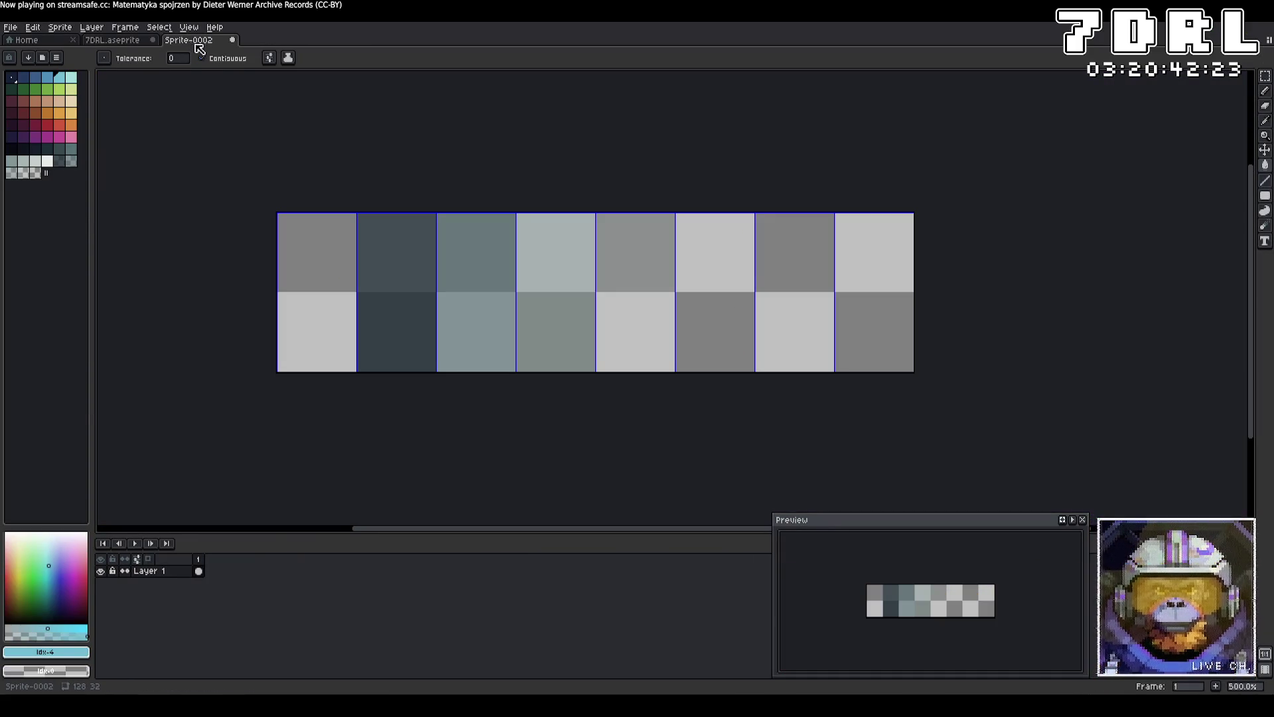
# Switch to Aseprite and bring up the Sprite-0002 grey tile sheet.
pyautogui.hotkey('alt', 'Tab')
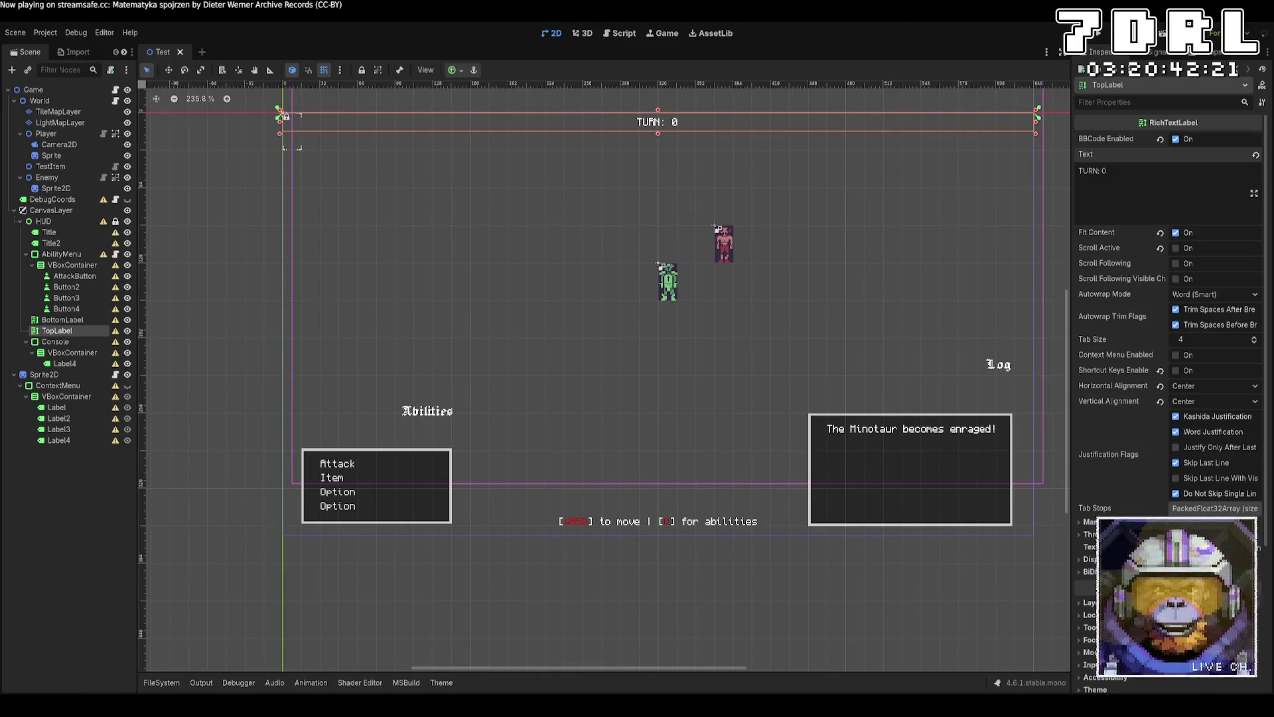
pyautogui.hotkey('alt', 'Tab')
pyautogui.click(152, 41)
pyautogui.click(189, 42)
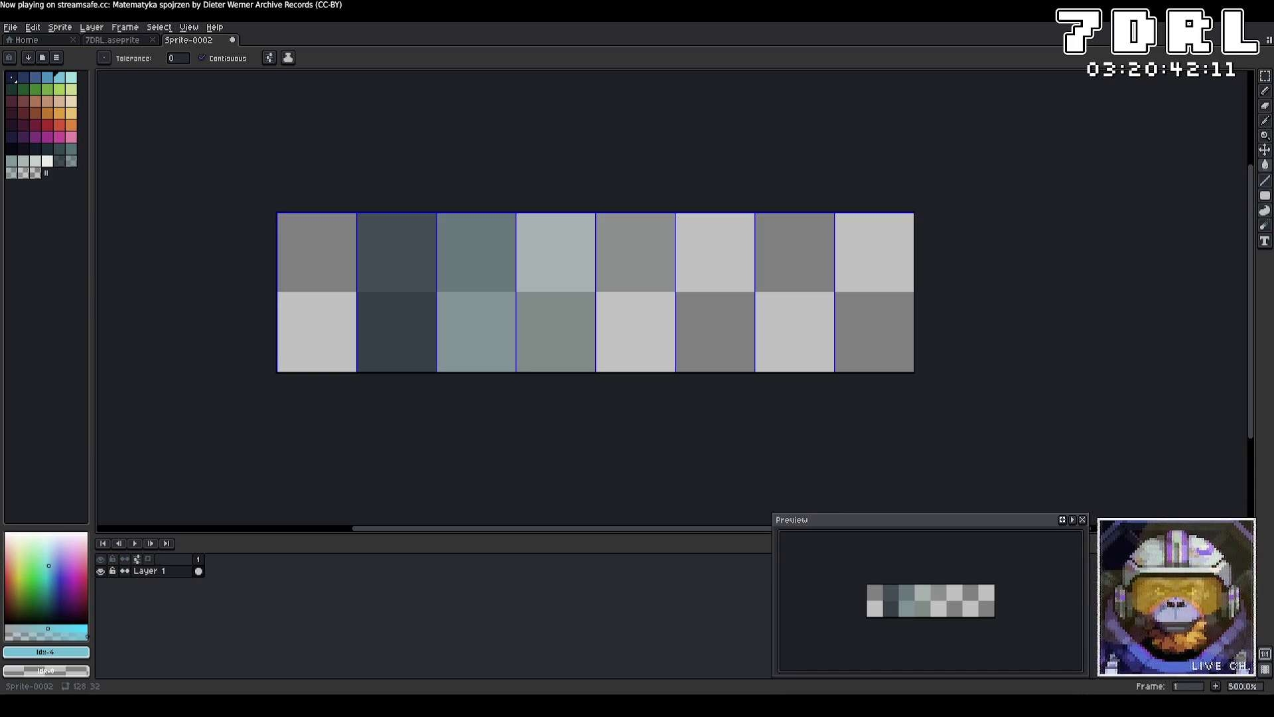
# Select the gradient fill tool and try a stepped gradient on the tiles, then undo it.
pyautogui.click(1266, 226)
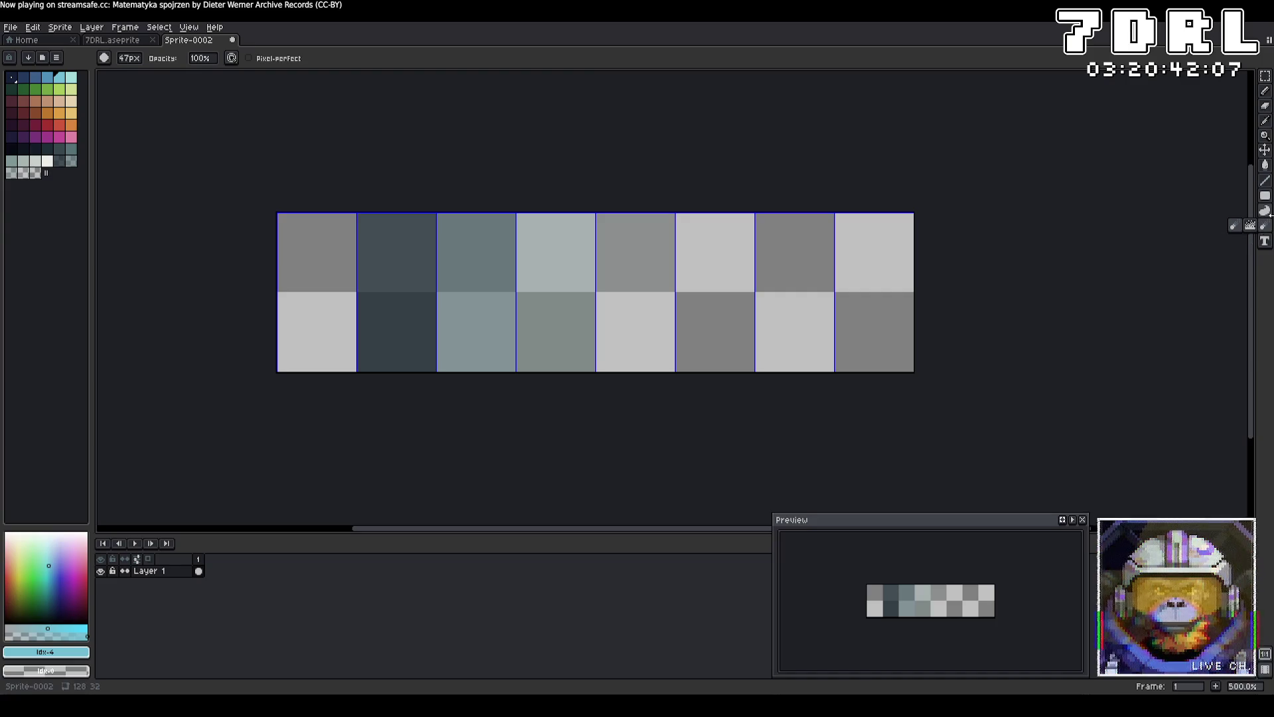
pyautogui.press('b')
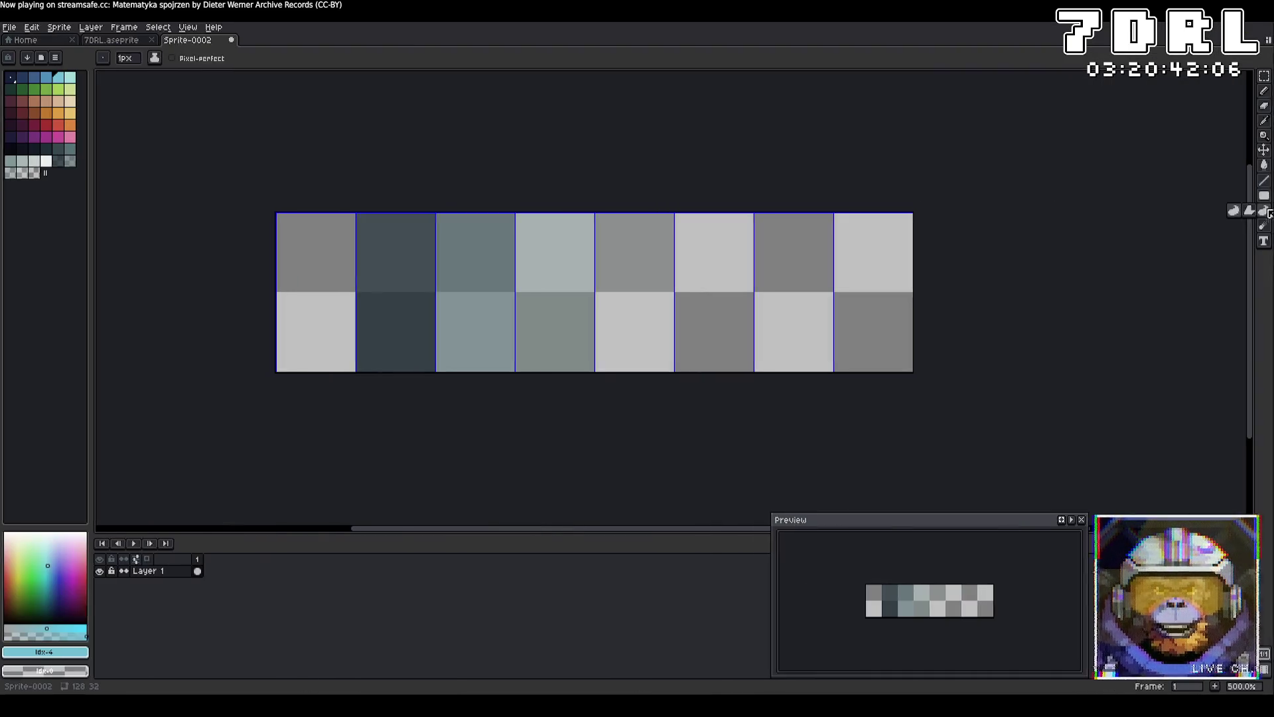
pyautogui.click(1266, 197)
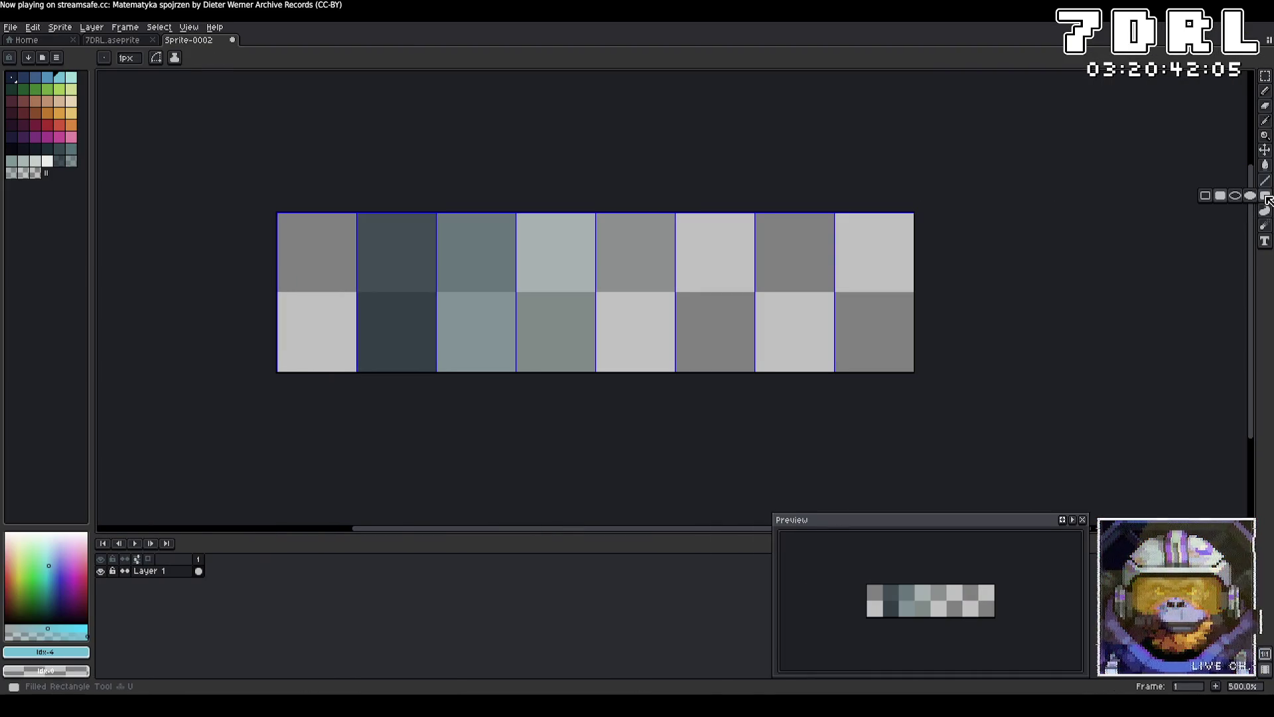
pyautogui.click(1265, 165)
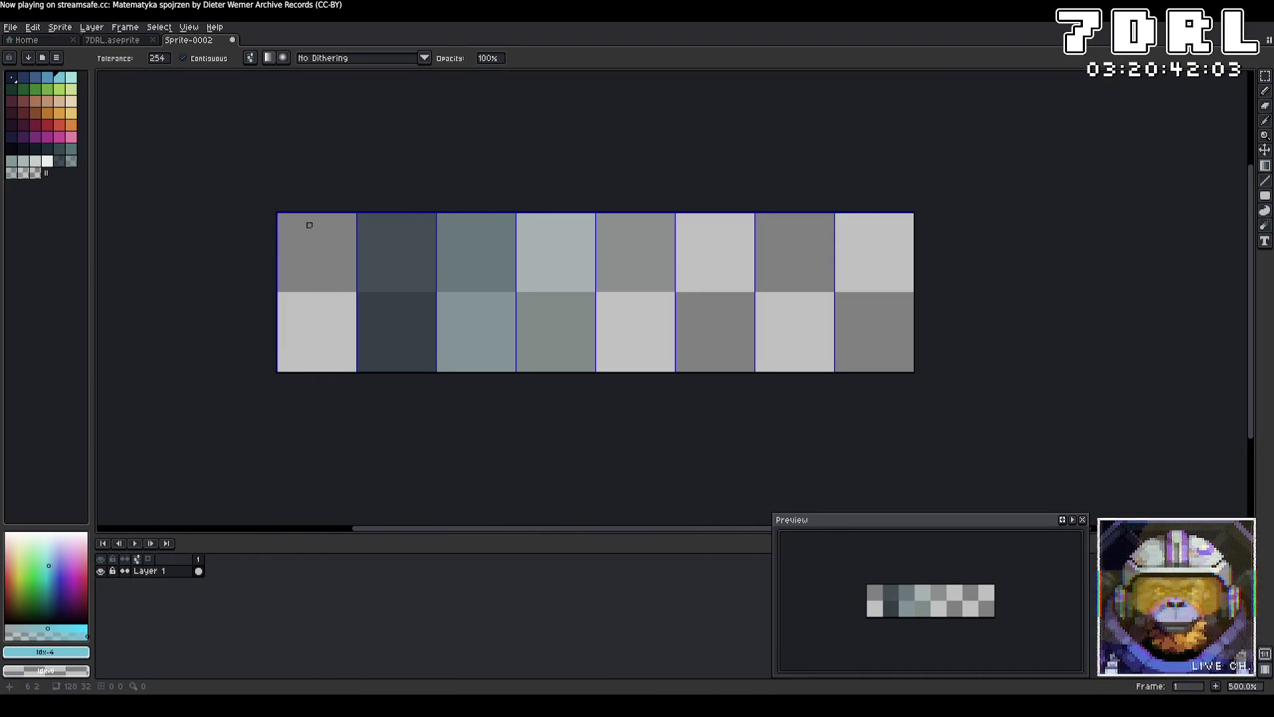
pyautogui.moveTo(304, 225); pyautogui.dragTo(317, 393)
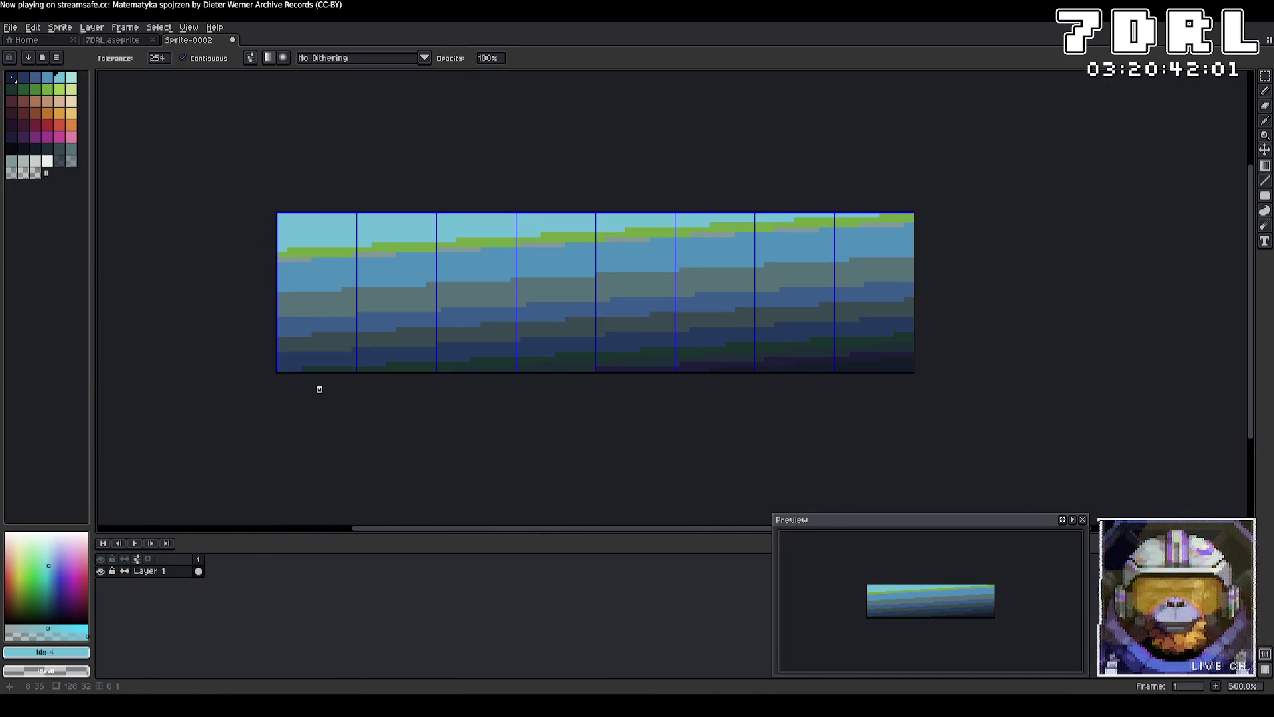
pyautogui.hotkey('ctrl', 'z')
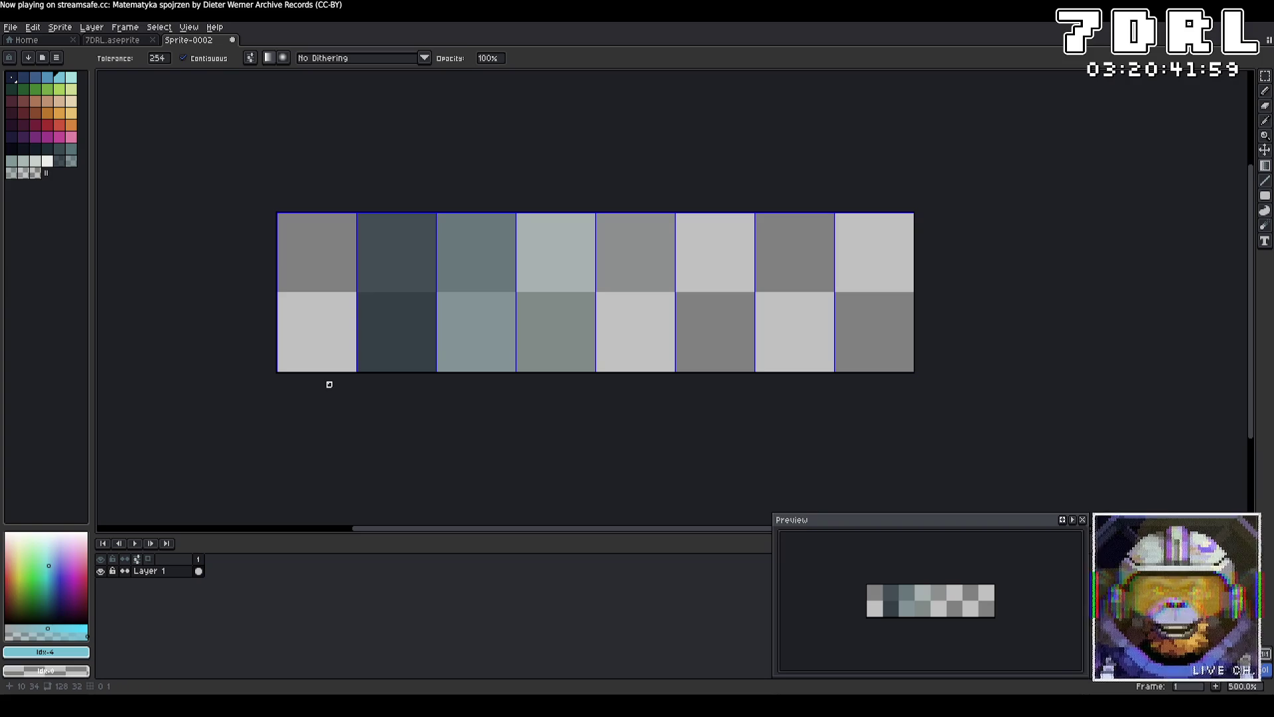
# Switch dithering to Bayer Matrix 4x4 and test vertical and horizontal gradients, undoing both.
pyautogui.click(424, 57)
pyautogui.click(362, 133)
pyautogui.moveTo(314, 215)
pyautogui.mouseDown()
pyautogui.moveTo(307, 330)
pyautogui.moveTo(343, 414)
pyautogui.mouseUp()
pyautogui.hotkey('ctrl', 'z')
pyautogui.moveTo(285, 291)
pyautogui.mouseDown()
pyautogui.moveTo(678, 300)
pyautogui.moveTo(790, 281)
pyautogui.mouseUp()
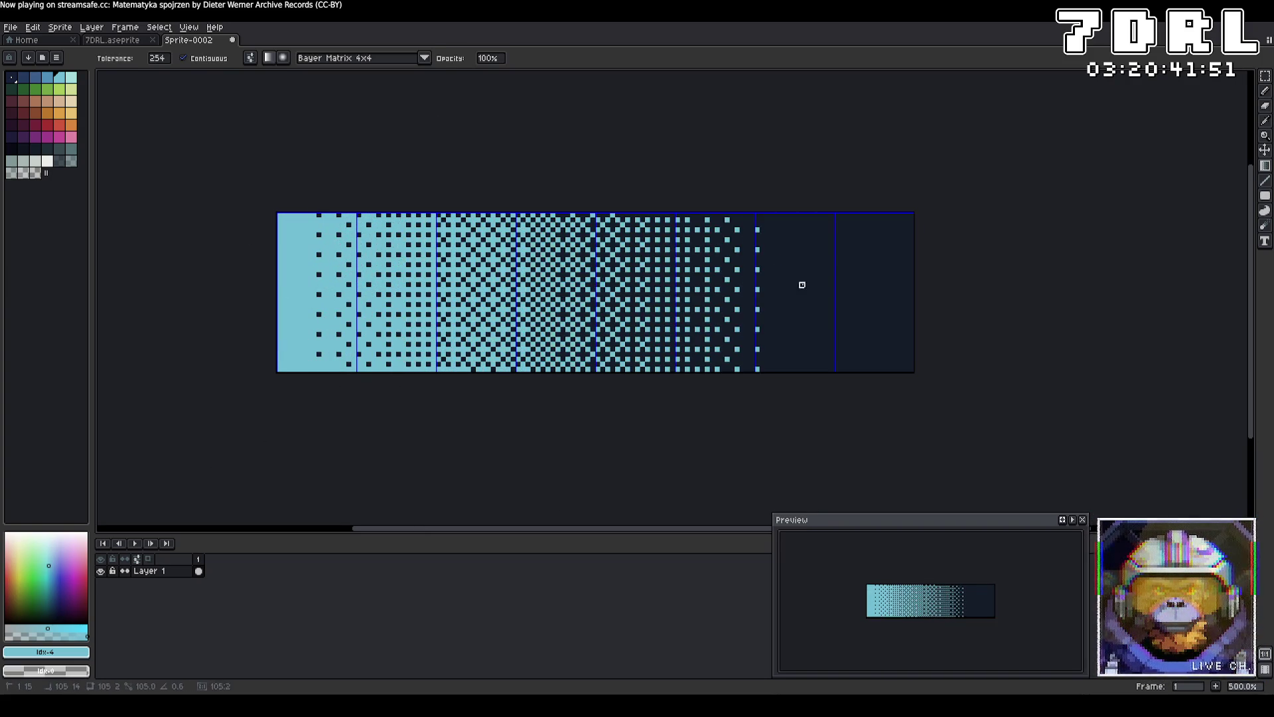
pyautogui.hotkey('ctrl', 'z')
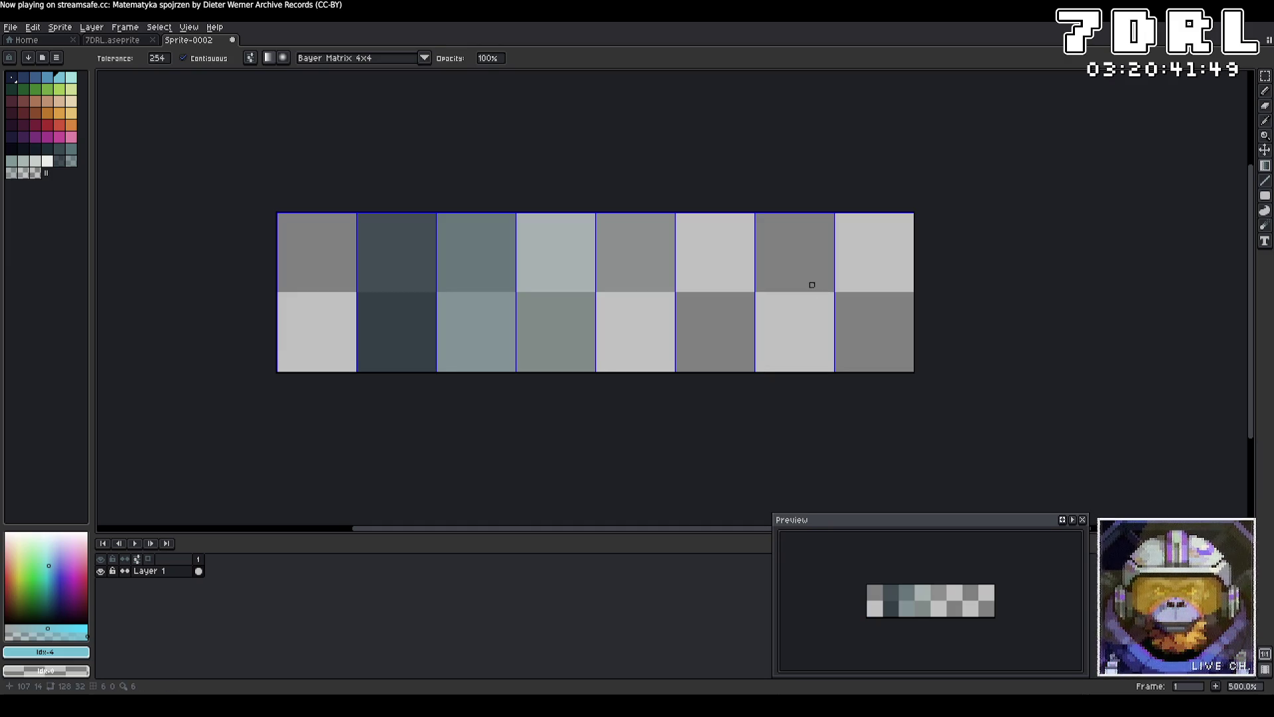
# Pick the dark navy colour and try filling the canvas, undoing each attempt.
pyautogui.click(24, 149)
pyautogui.hotkey('ctrl', 'a')
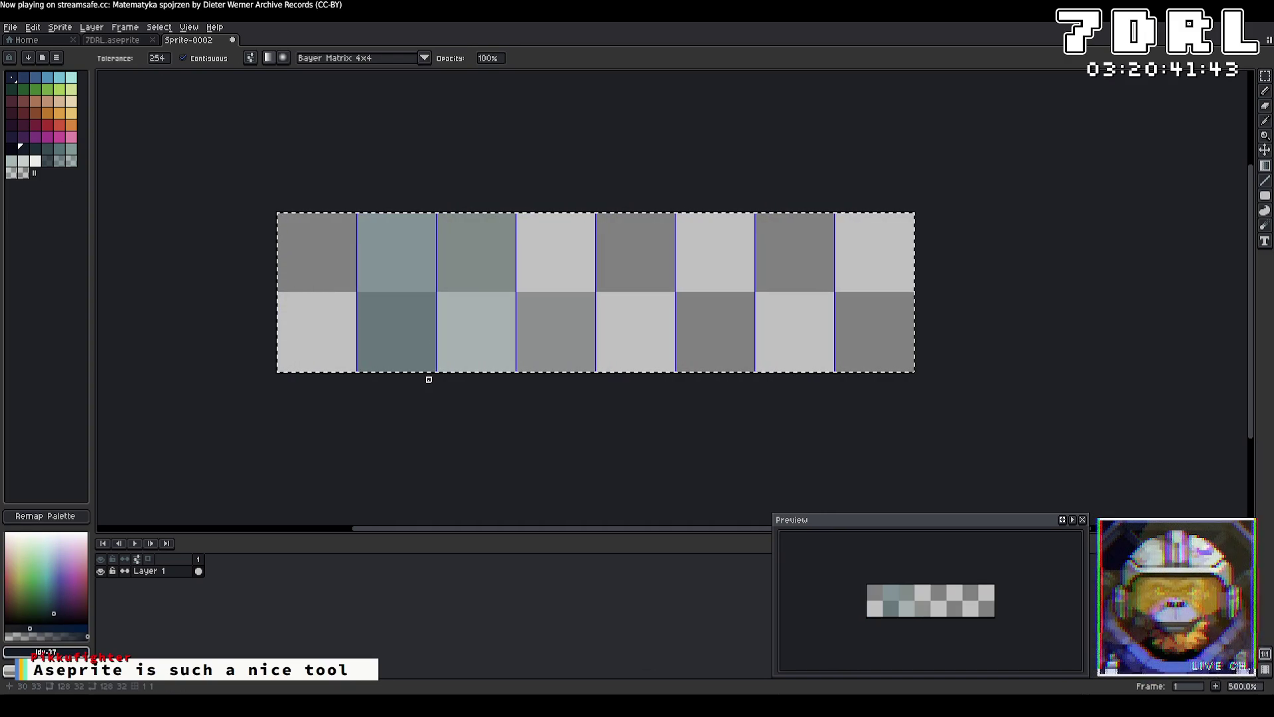
pyautogui.hotkey('ctrl', 'z')
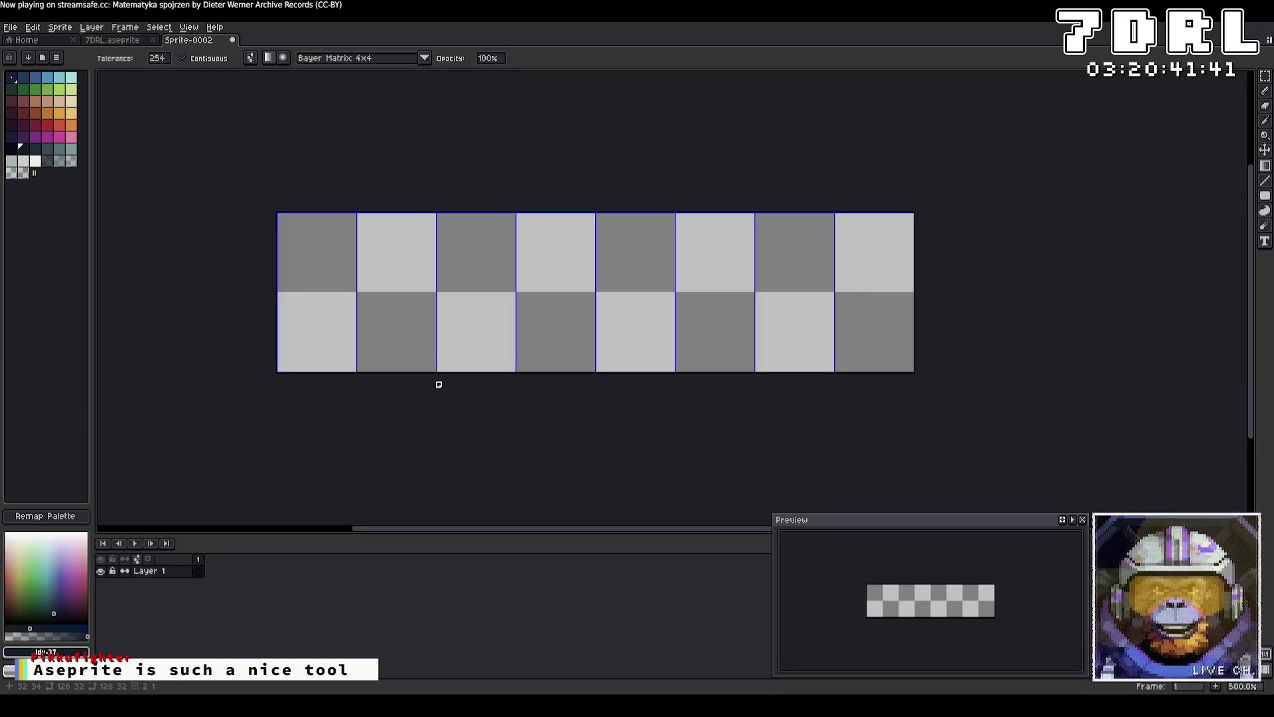
pyautogui.click(280, 290)
pyautogui.hotkey('ctrl', 'z')
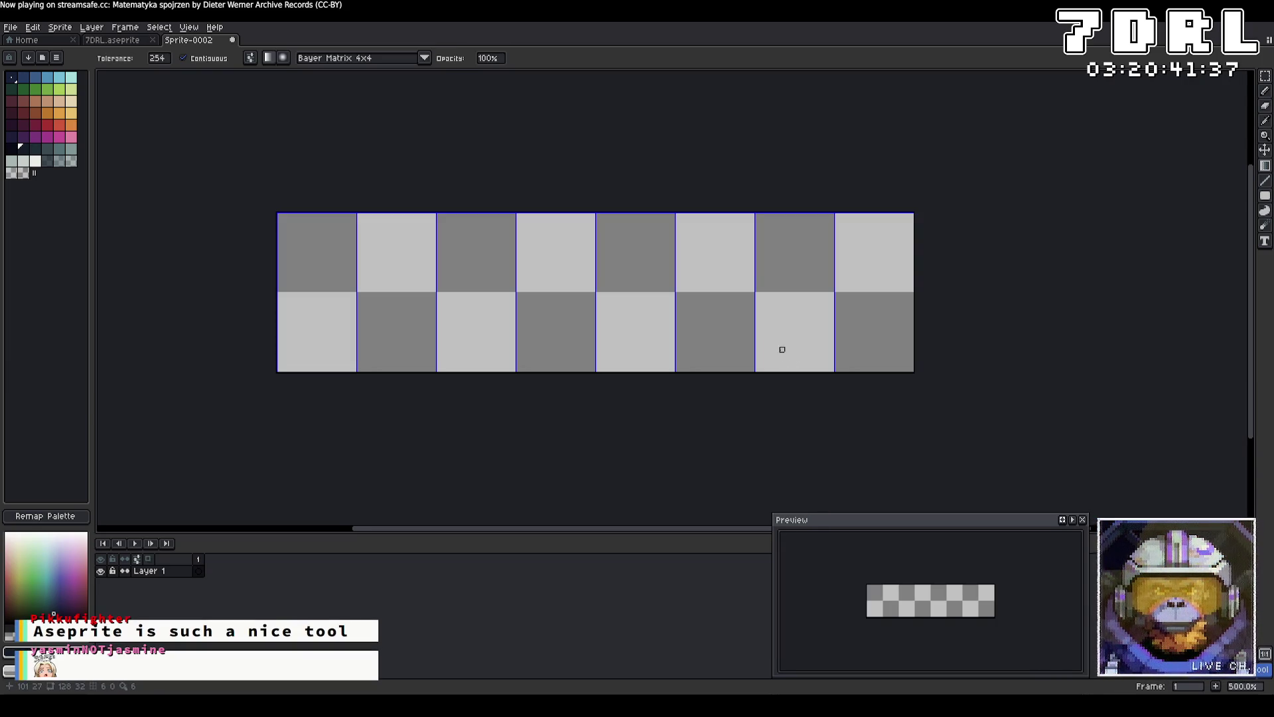
pyautogui.click(284, 310)
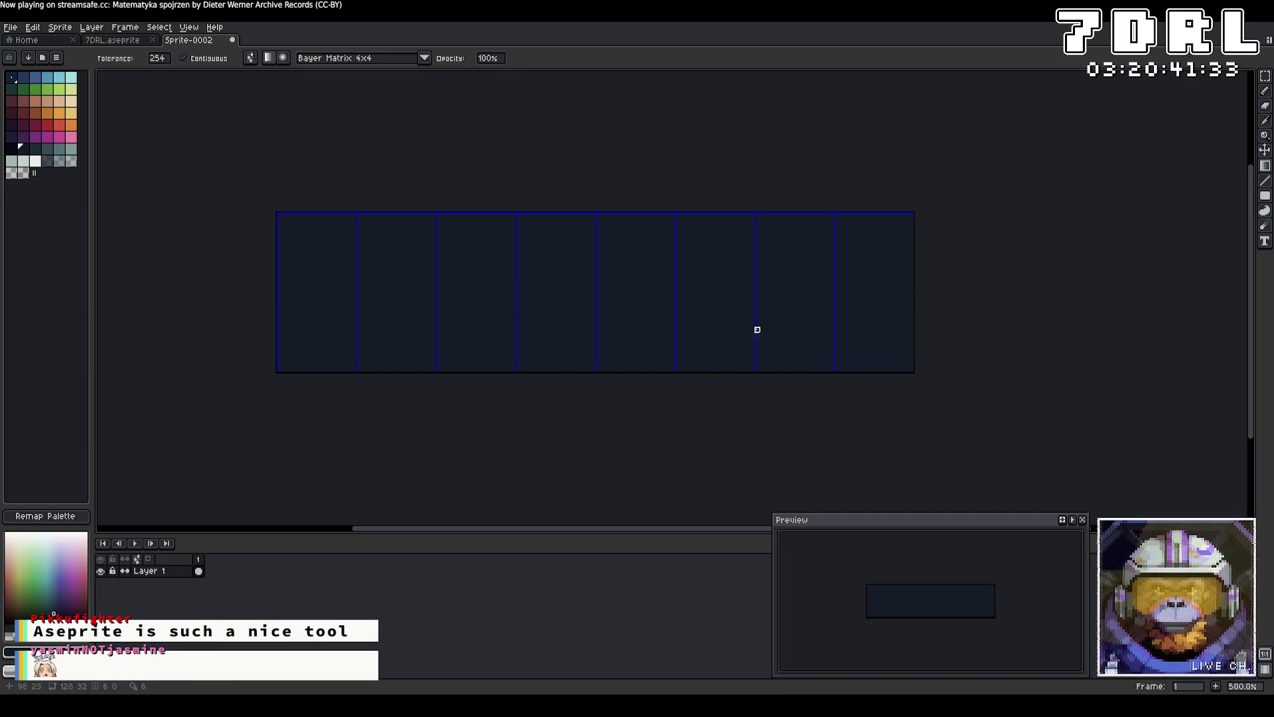
pyautogui.hotkey('ctrl', 'z')
# Draw a dark-to-light dithered gradient from the sprite's left edge to its right edge.
pyautogui.click(70, 150)
pyautogui.moveTo(290, 299); pyautogui.dragTo(877, 330)
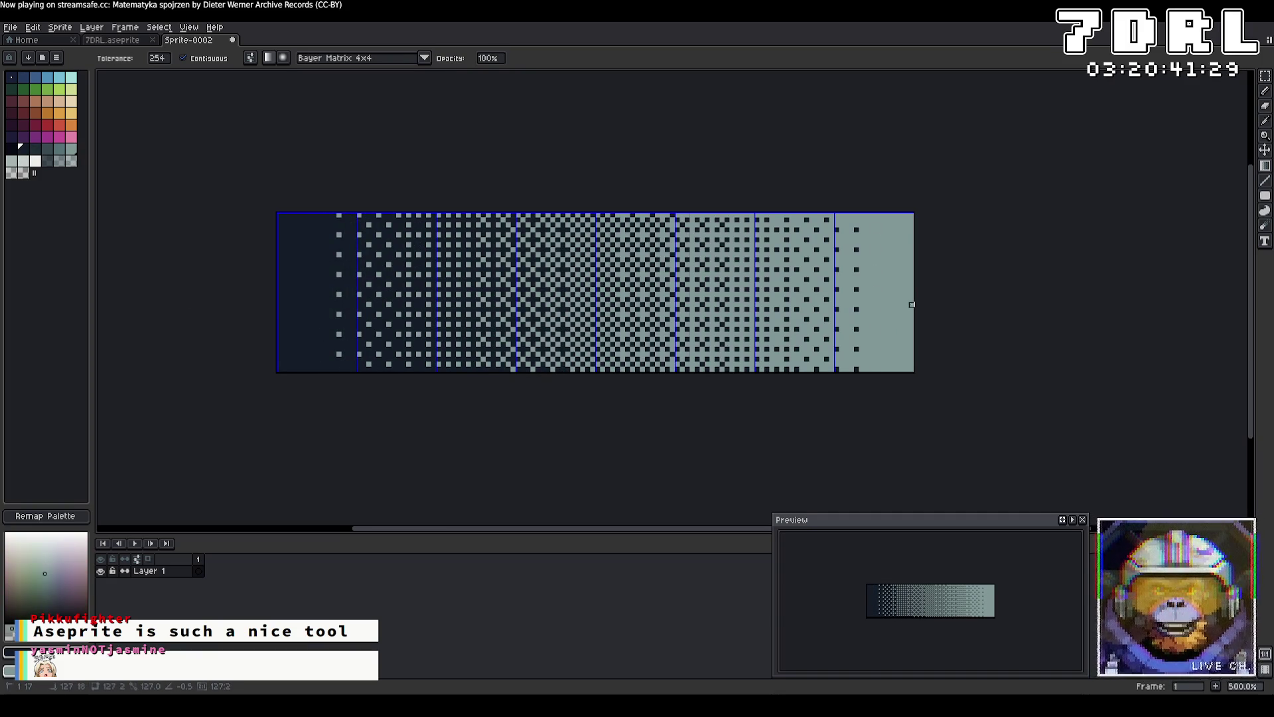
pyautogui.hotkey('ctrl', 'z')
pyautogui.moveTo(279, 295)
pyautogui.mouseDown()
pyautogui.moveTo(407, 279)
pyautogui.moveTo(912, 285)
pyautogui.mouseUp()
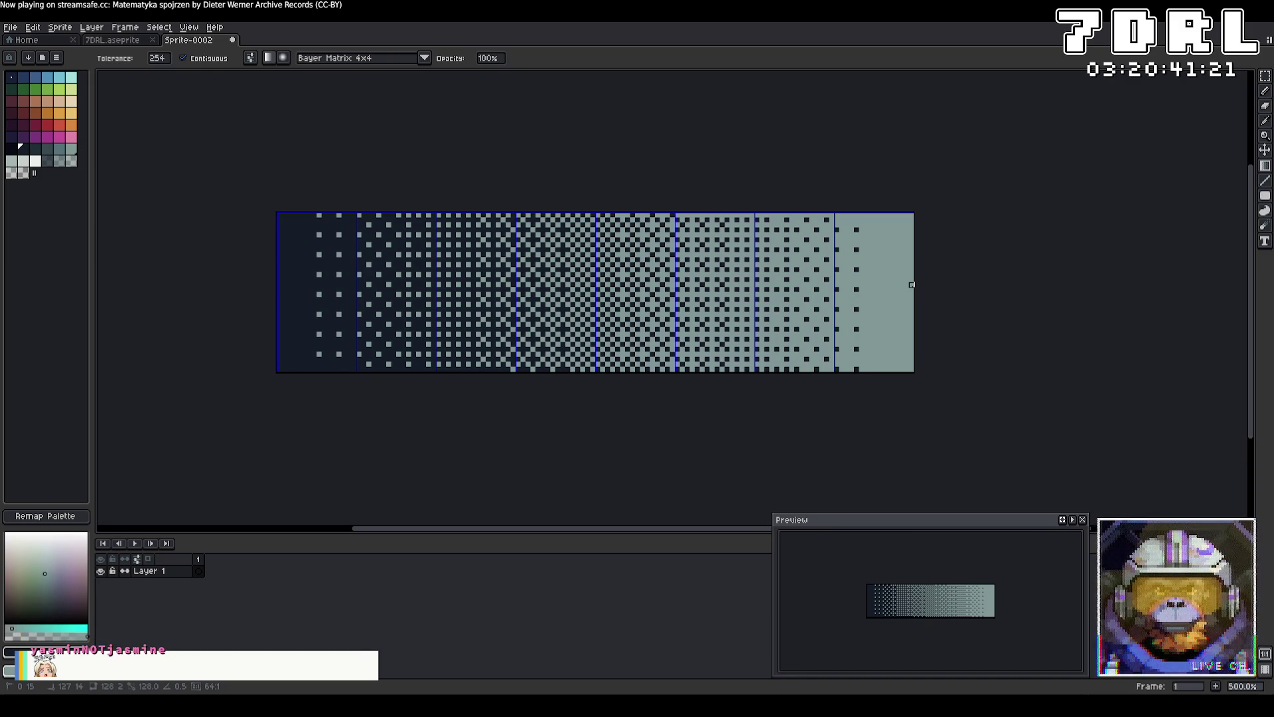
pyautogui.moveTo(912, 285)
pyautogui.mouseDown()
pyautogui.moveTo(913, 233)
pyautogui.moveTo(910, 290)
pyautogui.mouseUp()
pyautogui.press('Escape')
pyautogui.moveTo(285, 215)
pyautogui.mouseDown()
pyautogui.moveTo(560, 239)
pyautogui.moveTo(912, 215)
pyautogui.mouseUp()
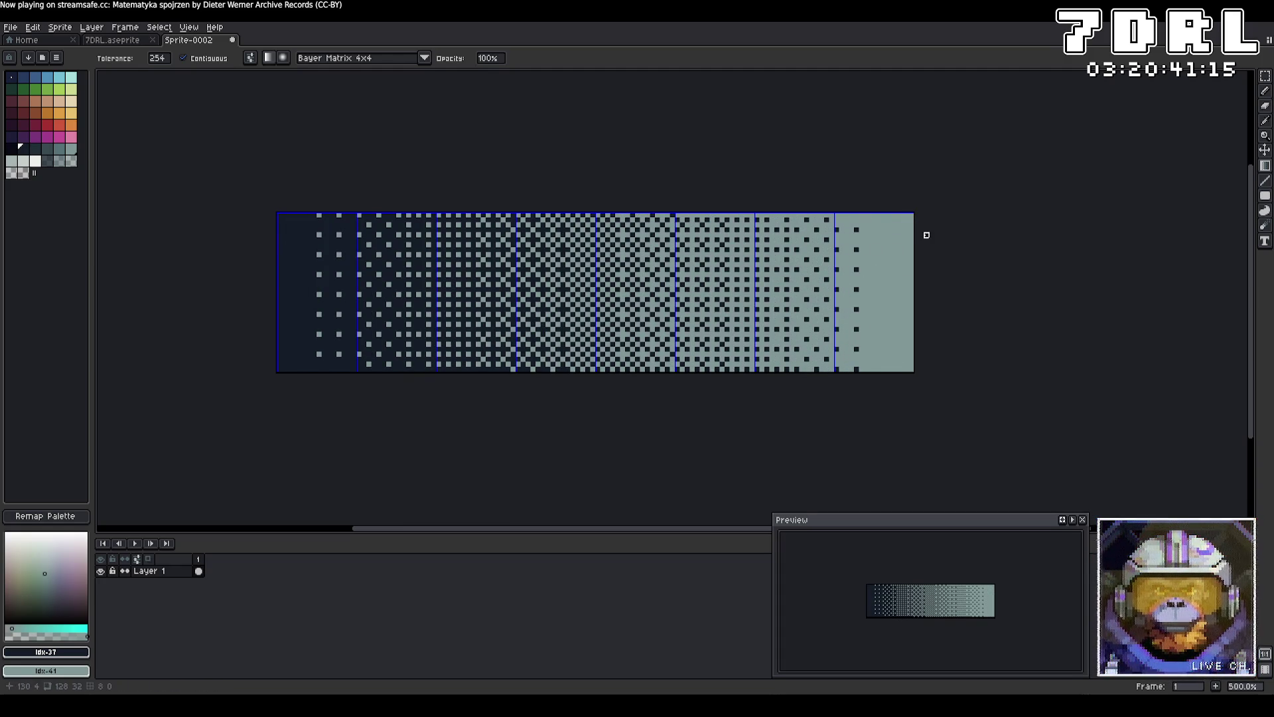
# Export the gradient over Light.png, confirming the overwrite.
pyautogui.hotkey('alt', 'Tab')
pyautogui.hotkey('alt', 'Tab')
pyautogui.click(10, 28)
pyautogui.moveTo(53, 125)
pyautogui.click(132, 127)
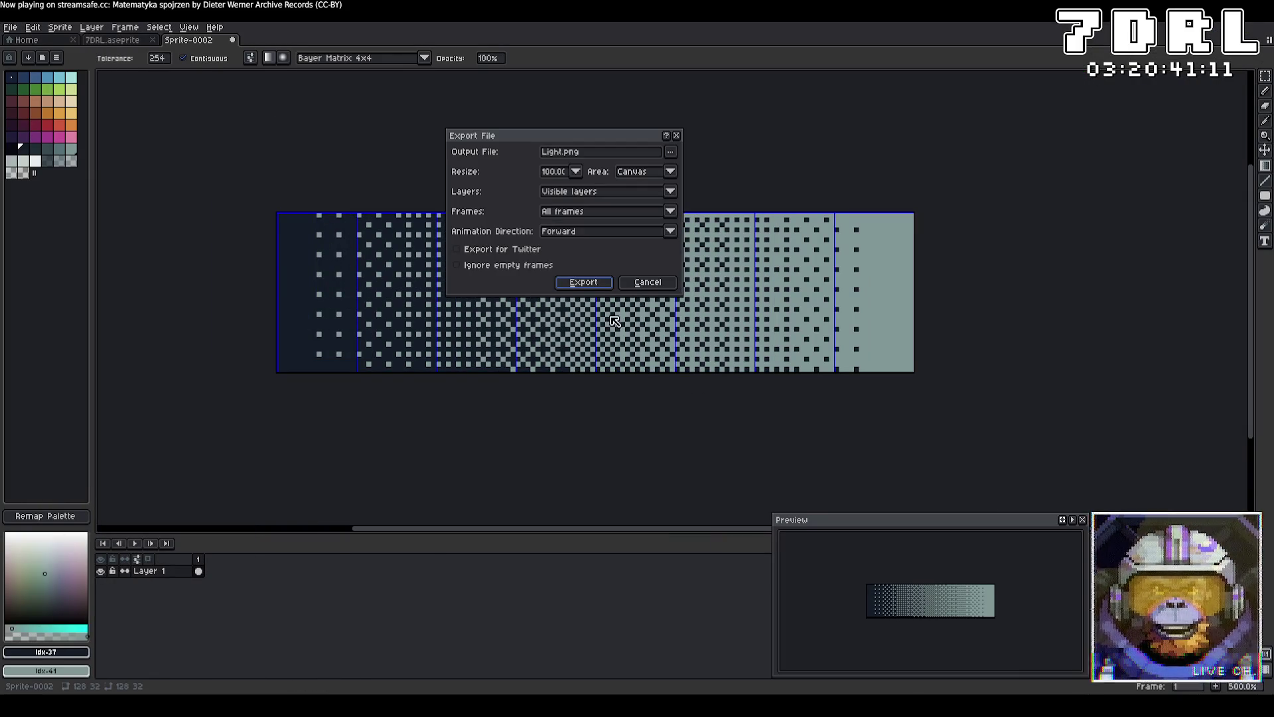
pyautogui.click(592, 284)
pyautogui.click(627, 391)
pyautogui.press('alt')
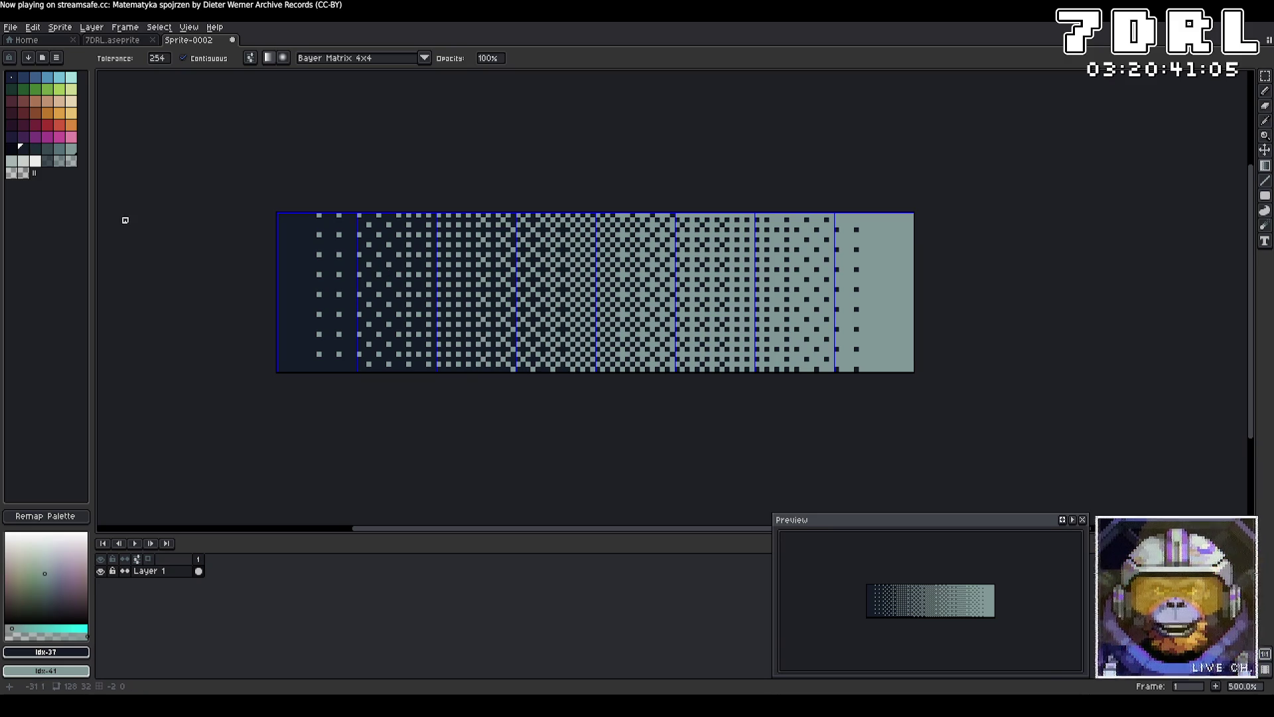
# Set the background to the darkest swatch and try filling the sprite with grey-teal.
pyautogui.rightClick(15, 79)
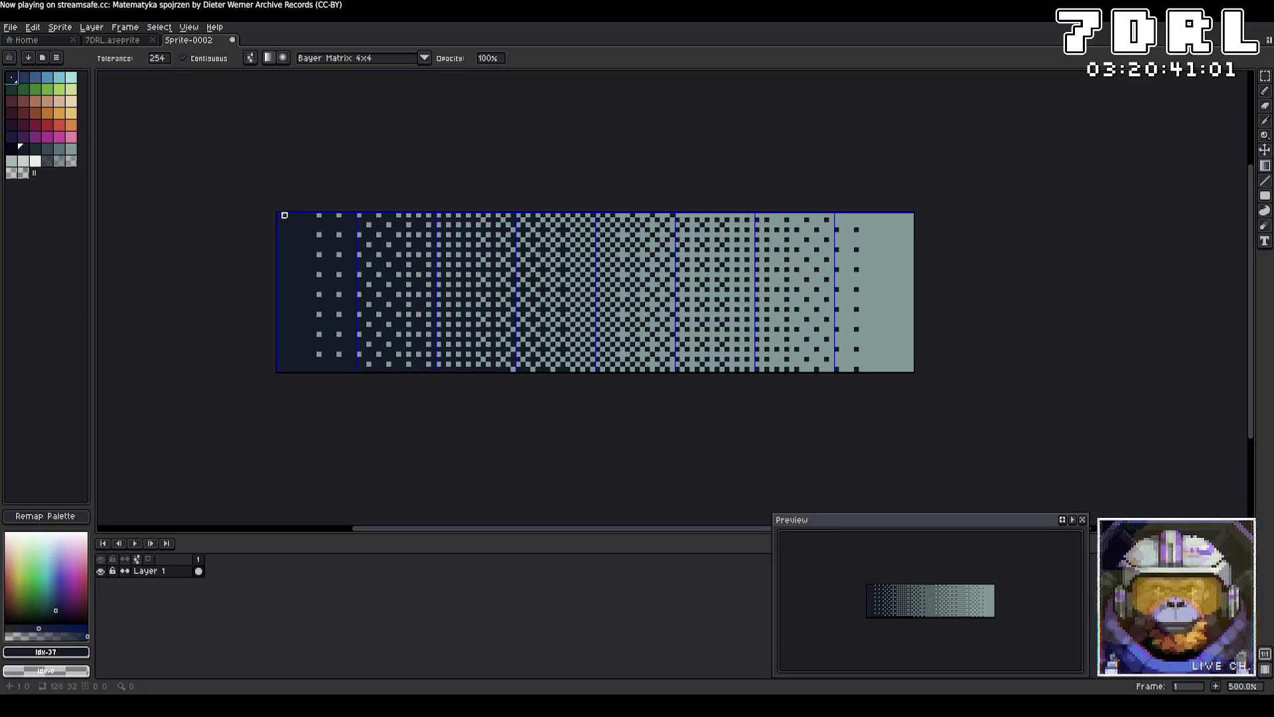
pyautogui.rightClick(285, 215)
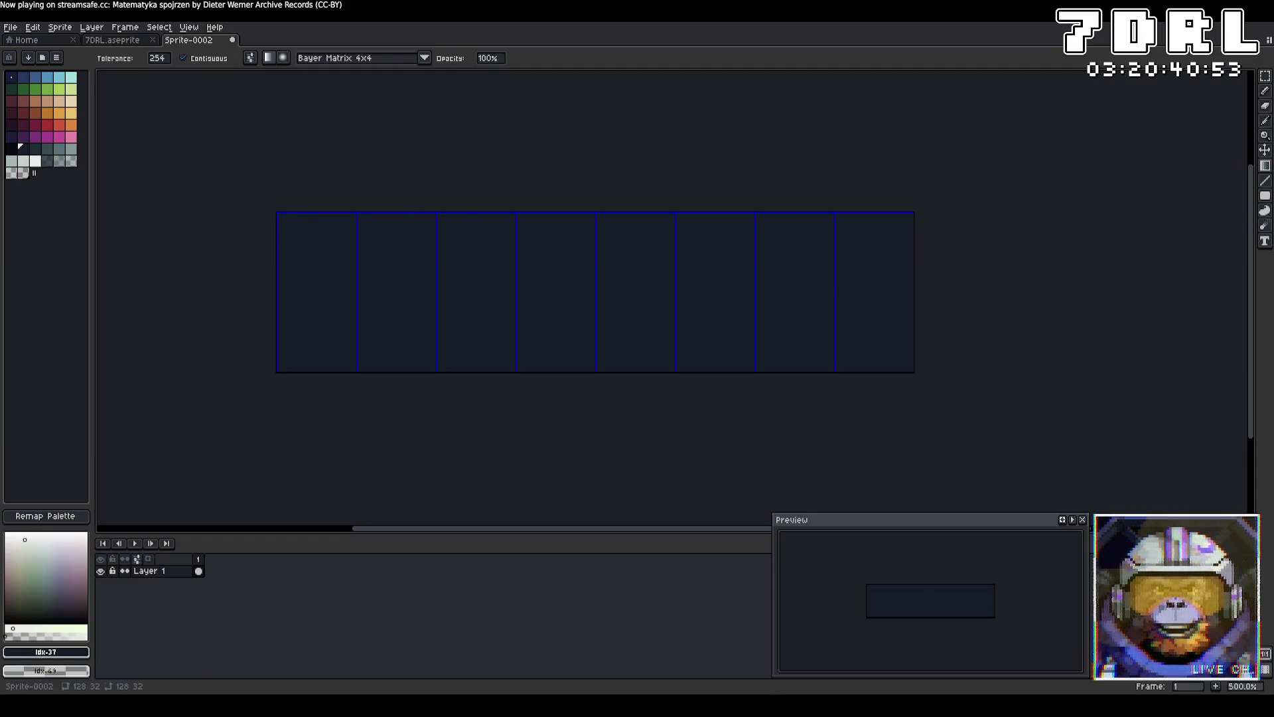
pyautogui.click(23, 147)
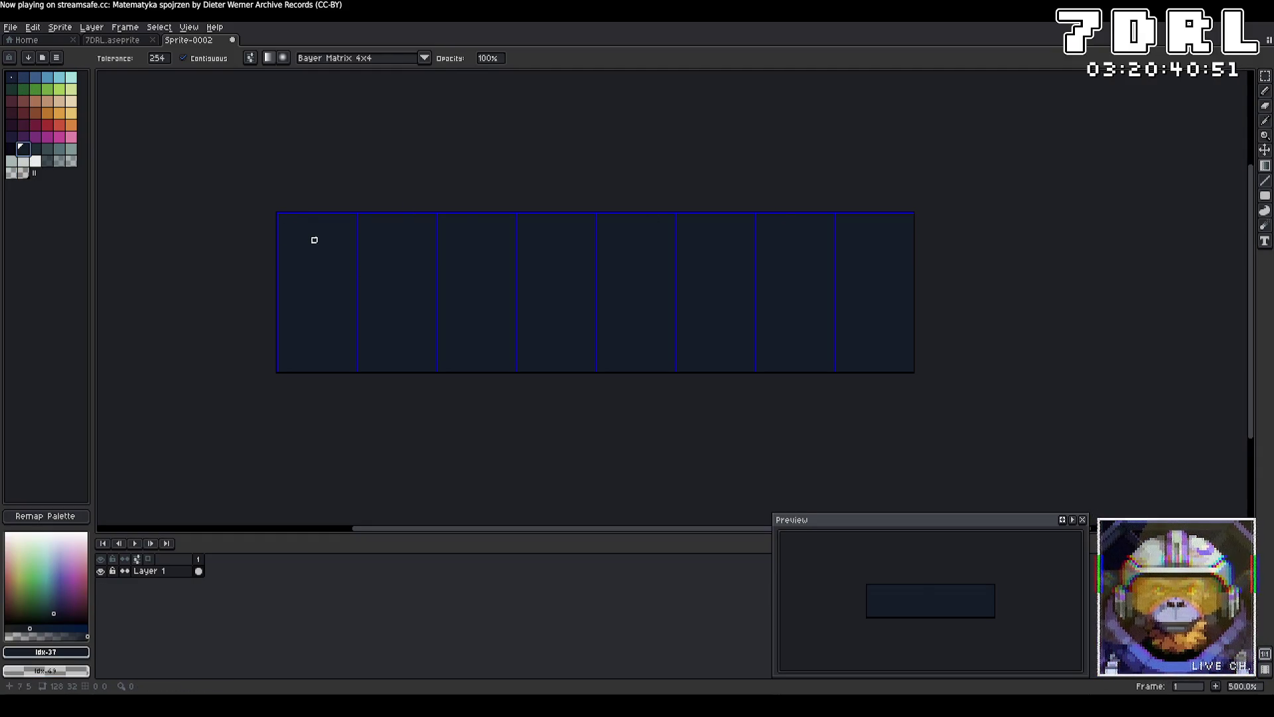
pyautogui.click(348, 246)
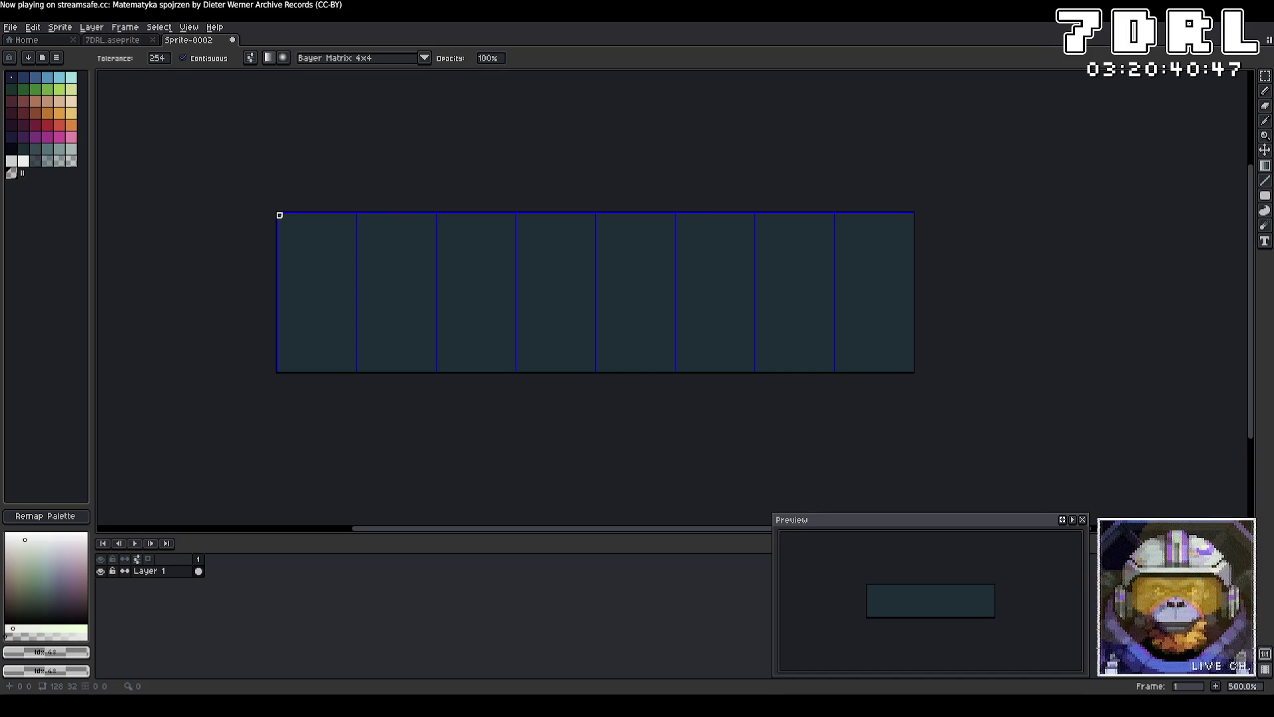
pyautogui.moveTo(590, 312); pyautogui.dragTo(494, 310)
# Try several dithered gradients with dark navy and other colours, undoing each.
pyautogui.click(12, 77)
pyautogui.moveTo(332, 276); pyautogui.dragTo(665, 288)
pyautogui.hotkey('ctrl', 'z')
pyautogui.click(11, 149)
pyautogui.moveTo(425, 293); pyautogui.dragTo(757, 293)
pyautogui.hotkey('ctrl', 'z')
pyautogui.rightClick(71, 161)
pyautogui.moveTo(361, 309); pyautogui.dragTo(788, 316)
pyautogui.hotkey('ctrl', 'z')
# Clear the sprite to transparent and draw a dark-to-transparent dithered gradient edge to edge.
pyautogui.hotkey('ctrl', 'a')
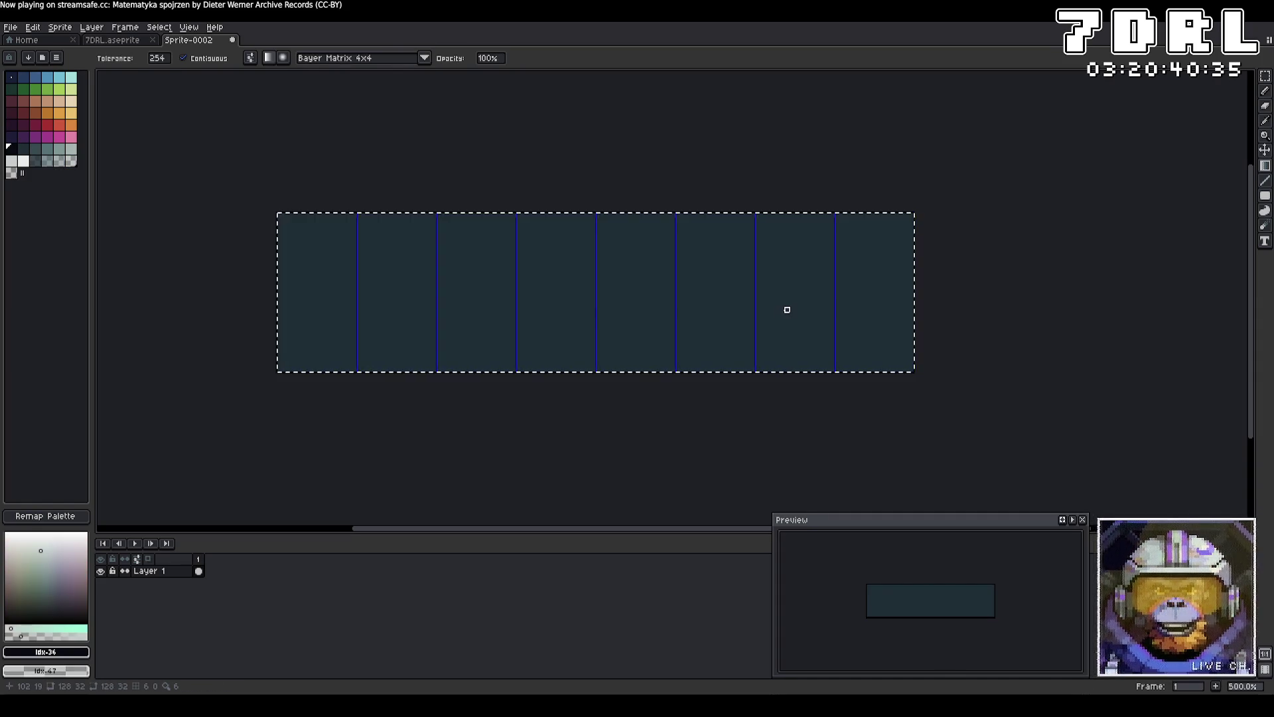
pyautogui.press('Delete')
pyautogui.moveTo(285, 220); pyautogui.dragTo(914, 231)
pyautogui.hotkey('ctrl', 'z')
pyautogui.click(22, 151)
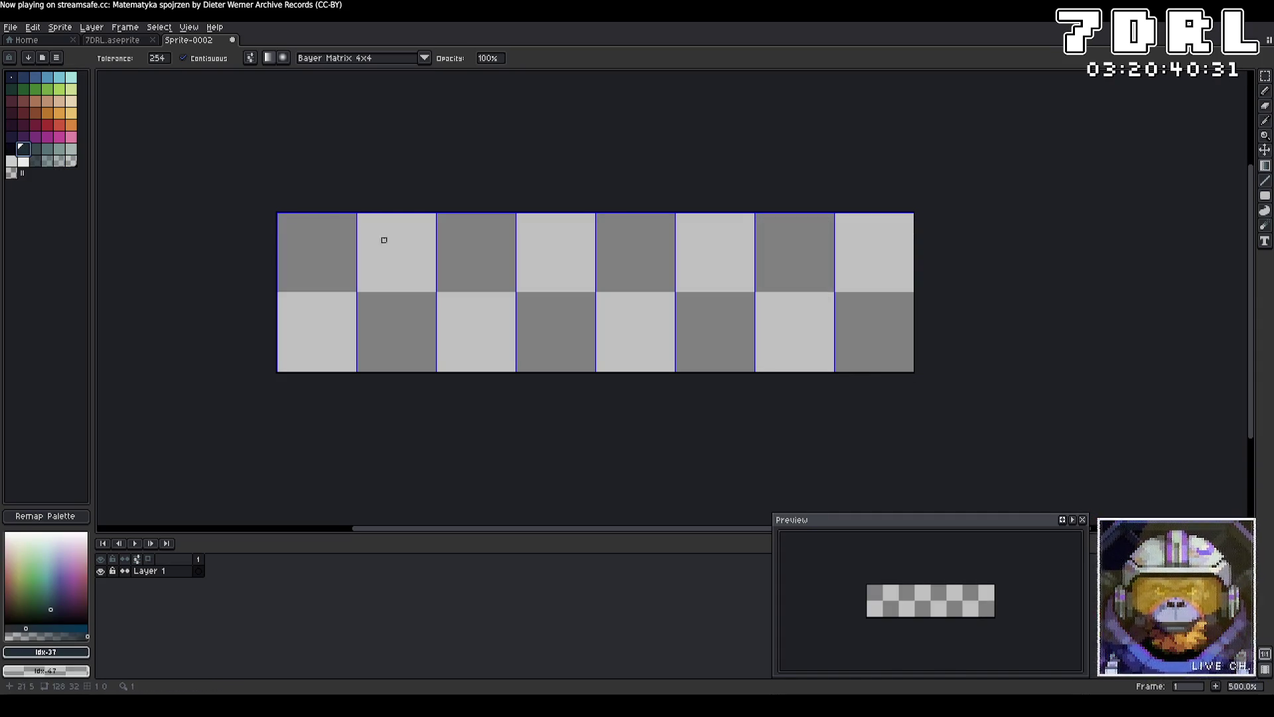
pyautogui.moveTo(280, 215); pyautogui.dragTo(941, 229)
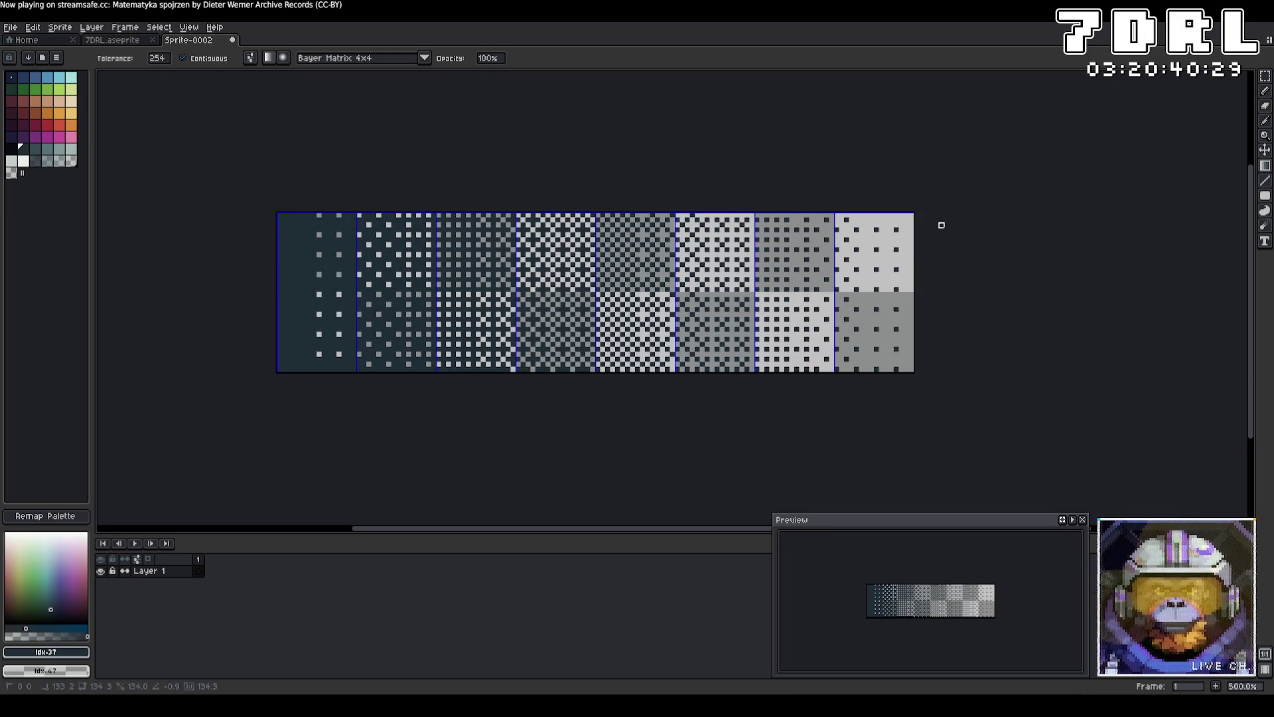
# Overwrite Light.png with the new gradient and run the Godot game to test the lighting.
pyautogui.click(10, 27)
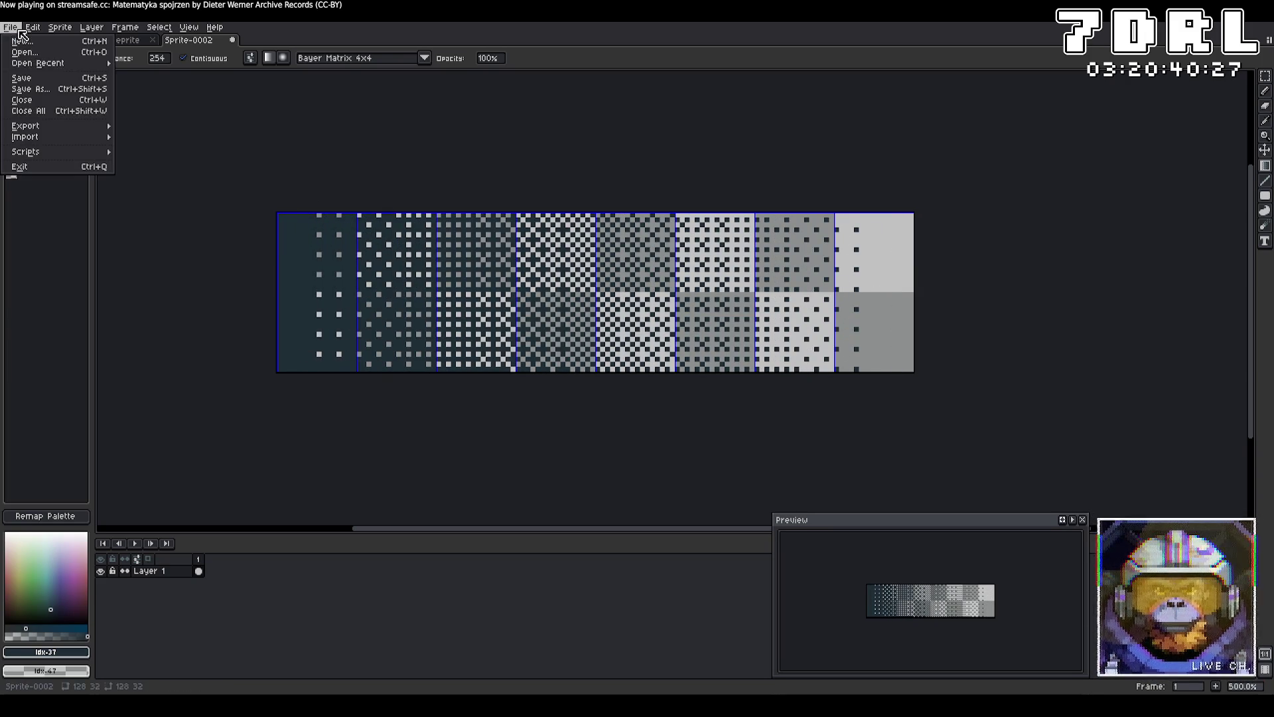
pyautogui.moveTo(74, 125)
pyautogui.click(155, 131)
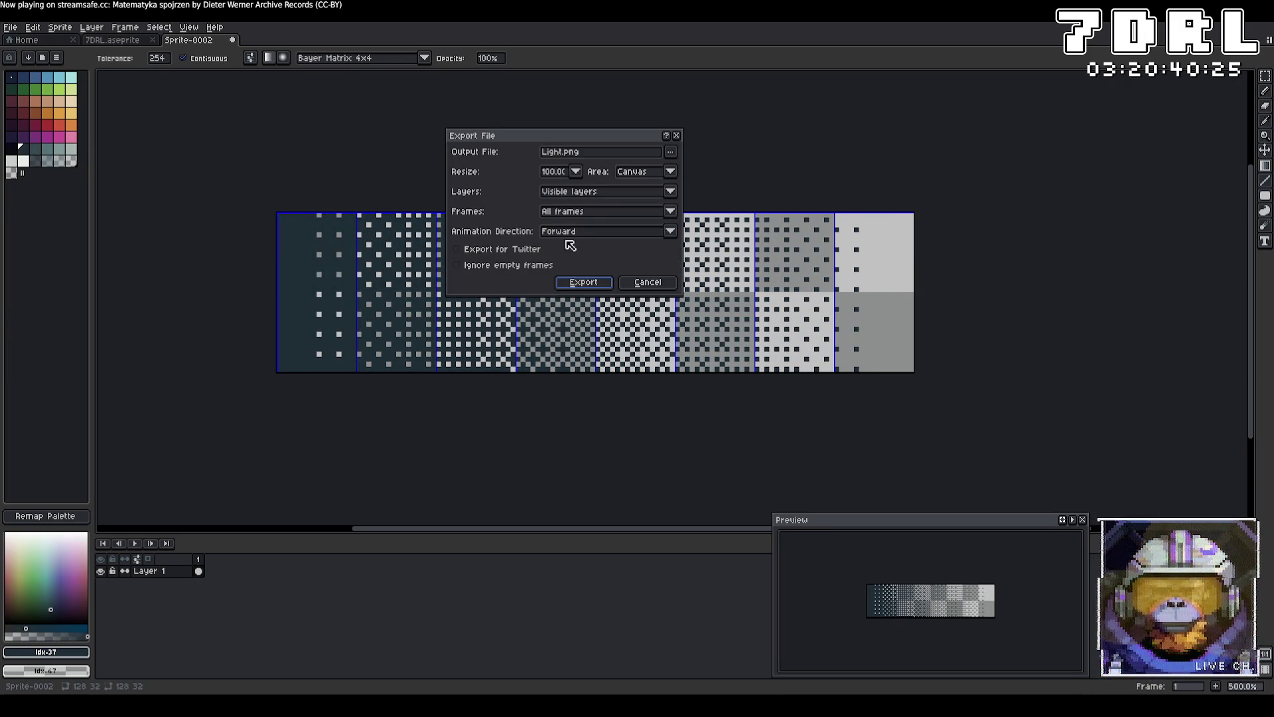
pyautogui.click(594, 282)
pyautogui.click(639, 390)
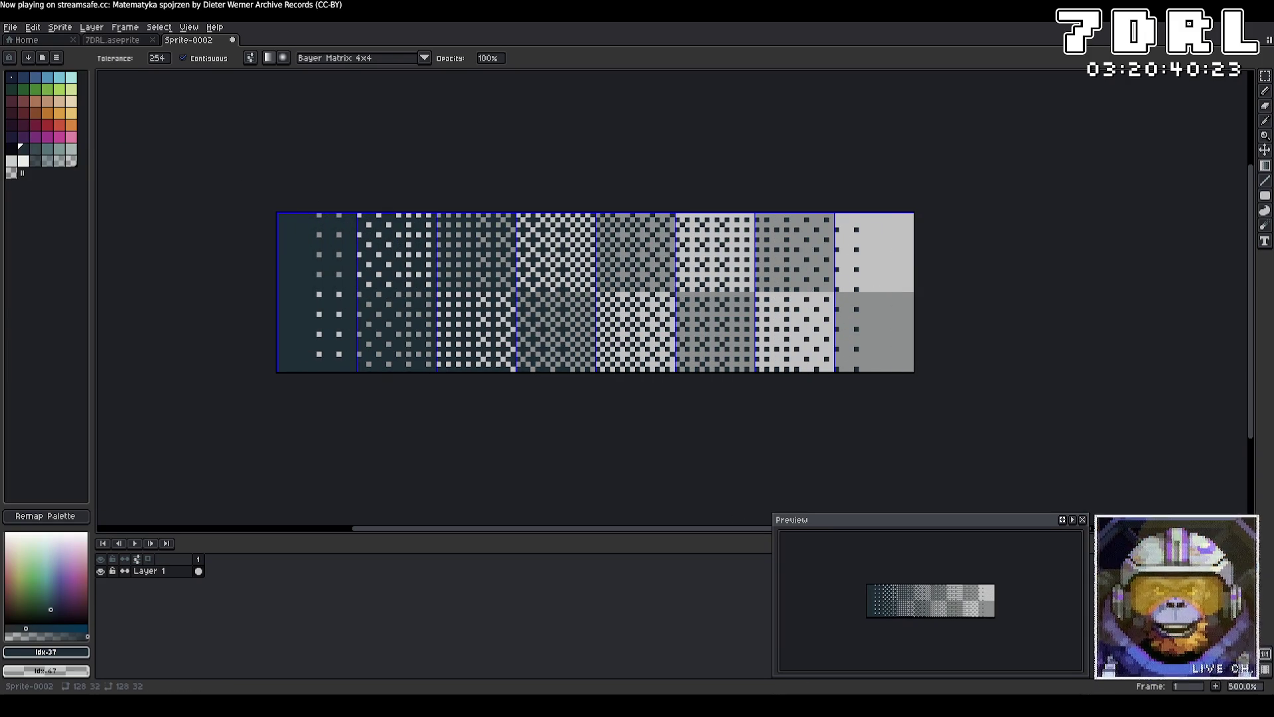
pyautogui.hotkey('alt', 'Tab')
pyautogui.press('F5')
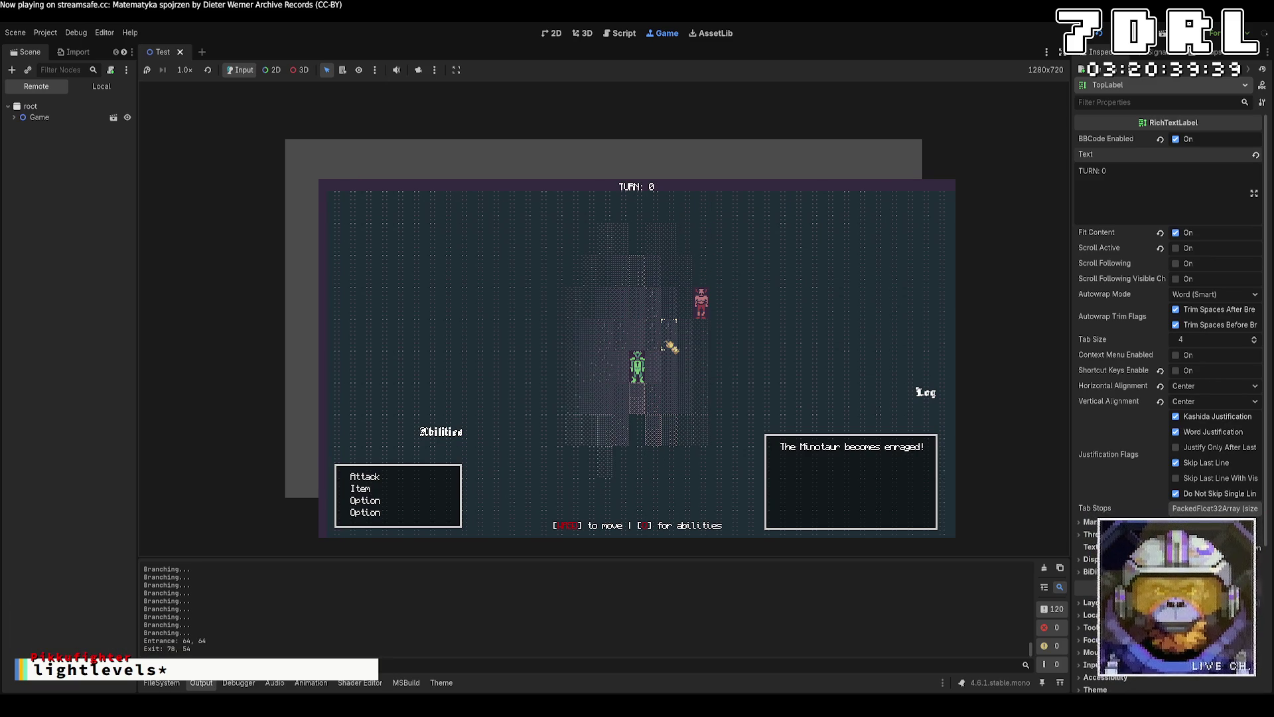
# Stop the running game and switch back to Aseprite.
pyautogui.press('F8')
pyautogui.hotkey('alt', 'Tab')
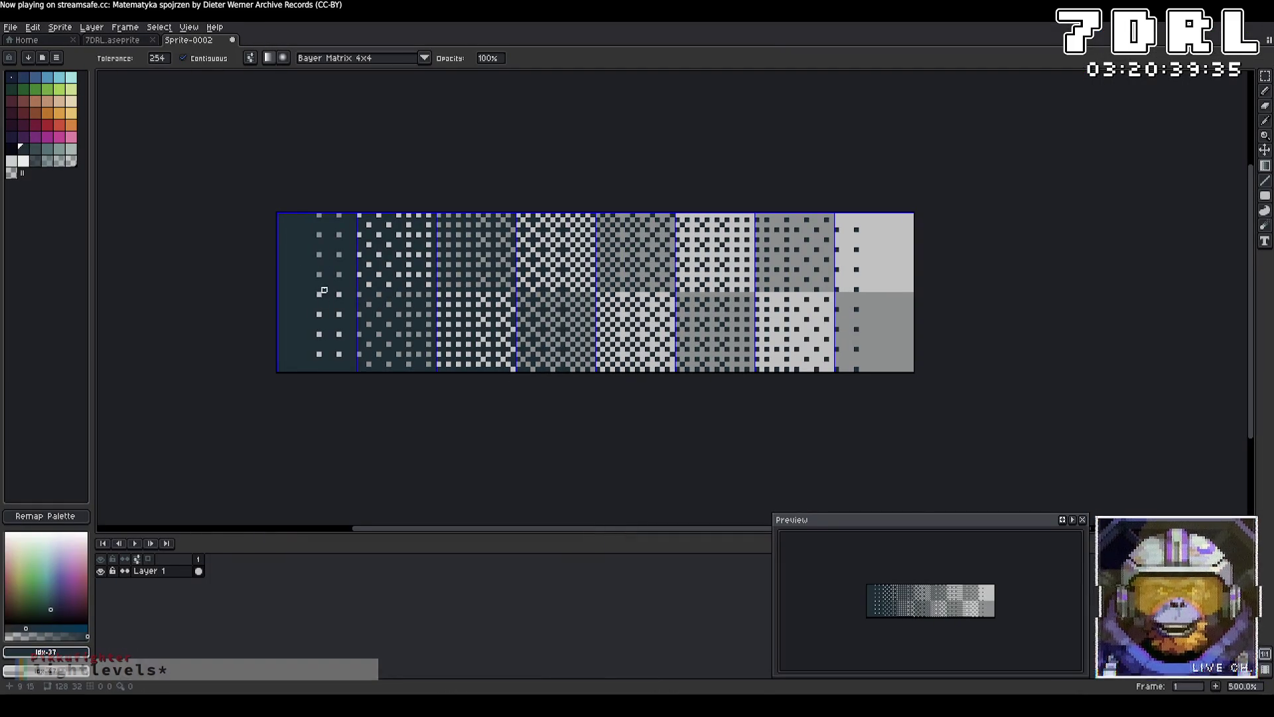
# Switch the gradient dither to Bayer Matrix 8x8 and try several dark-to-light gradients, undoing each.
pyautogui.click(424, 58)
pyautogui.click(309, 174)
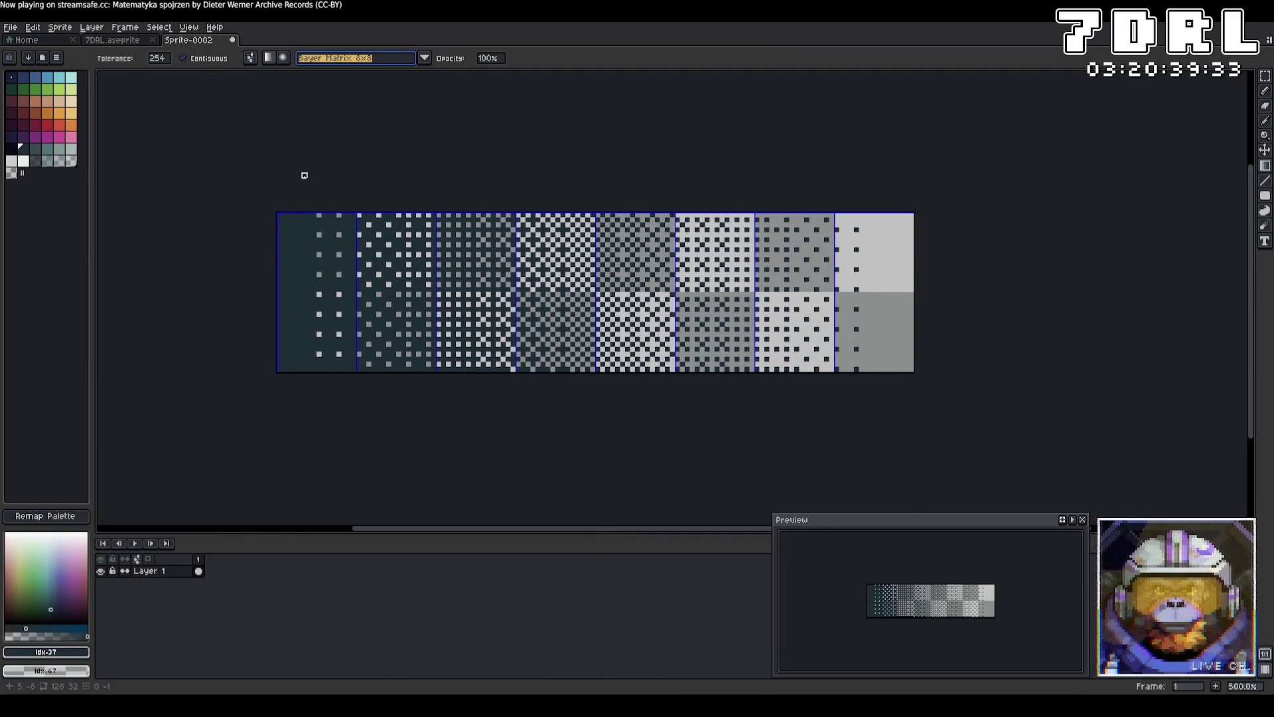
pyautogui.moveTo(282, 218); pyautogui.dragTo(931, 225)
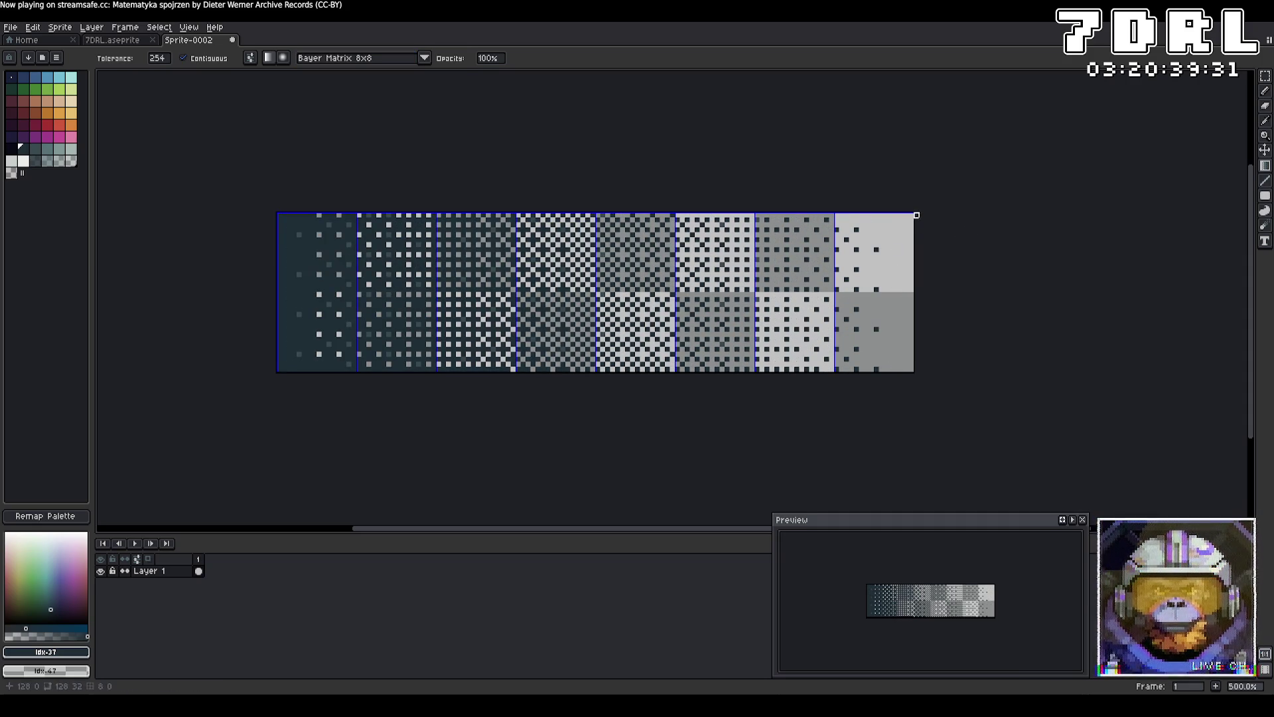
pyautogui.hotkey('ctrl', 'z')
pyautogui.click(279, 215)
pyautogui.moveTo(279, 215); pyautogui.dragTo(912, 225)
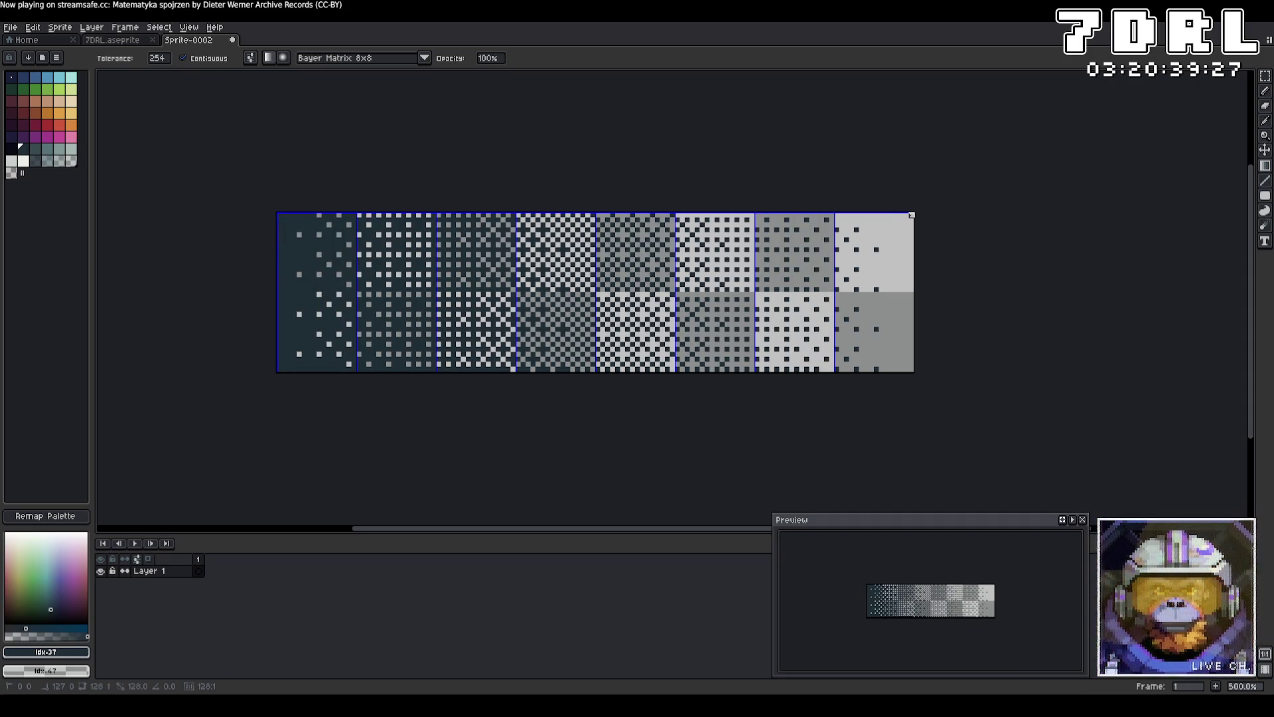
pyautogui.hotkey('ctrl', 'z')
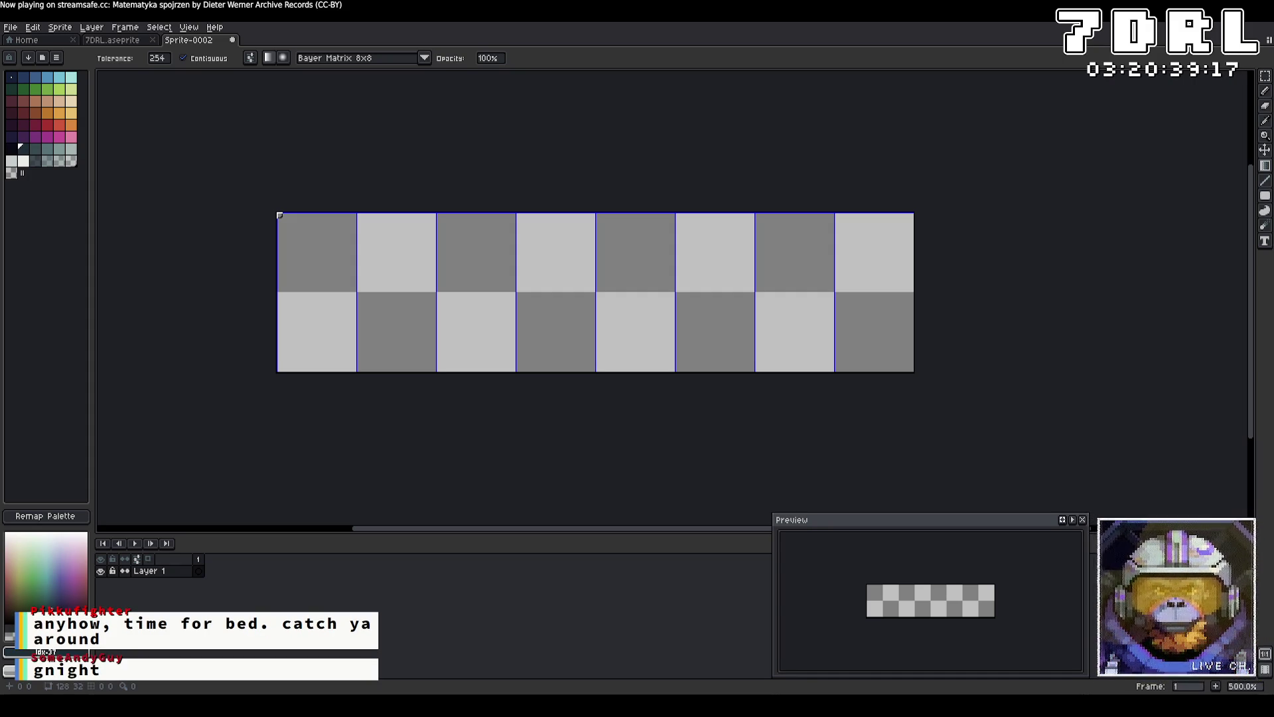
pyautogui.moveTo(280, 215); pyautogui.dragTo(857, 230)
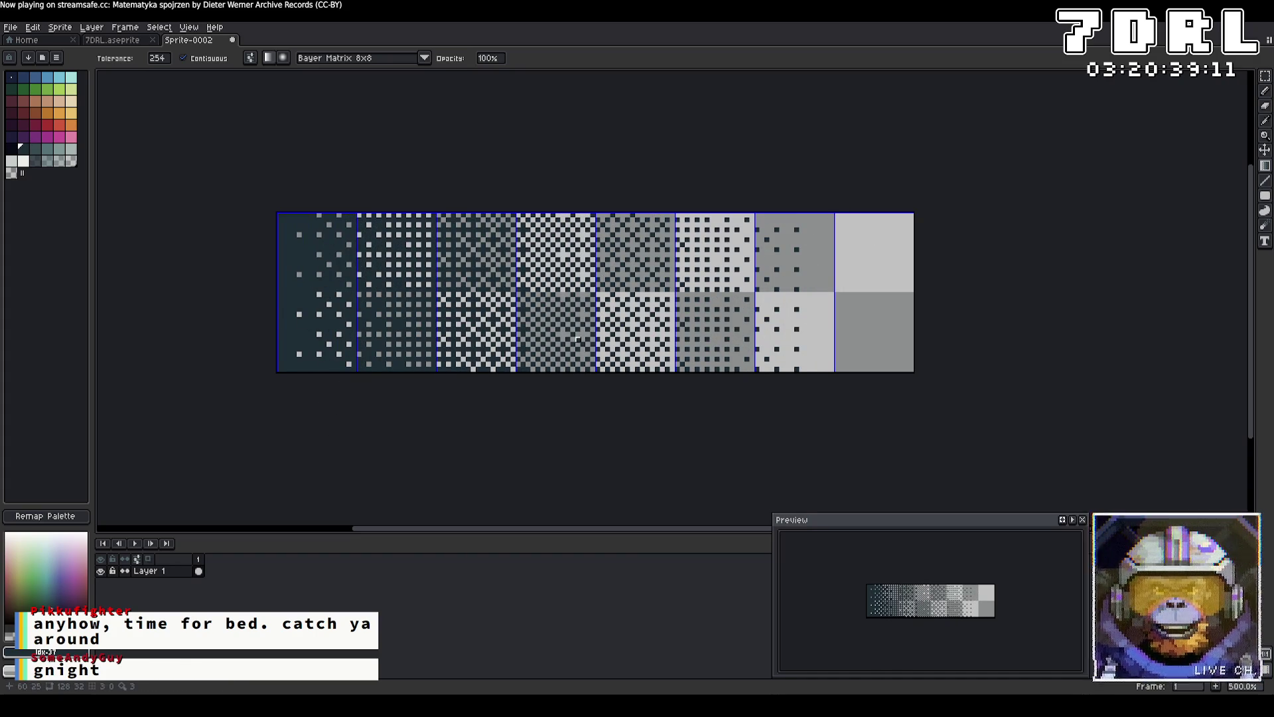
pyautogui.hotkey('ctrl', 'z')
pyautogui.moveTo(279, 215); pyautogui.dragTo(672, 215)
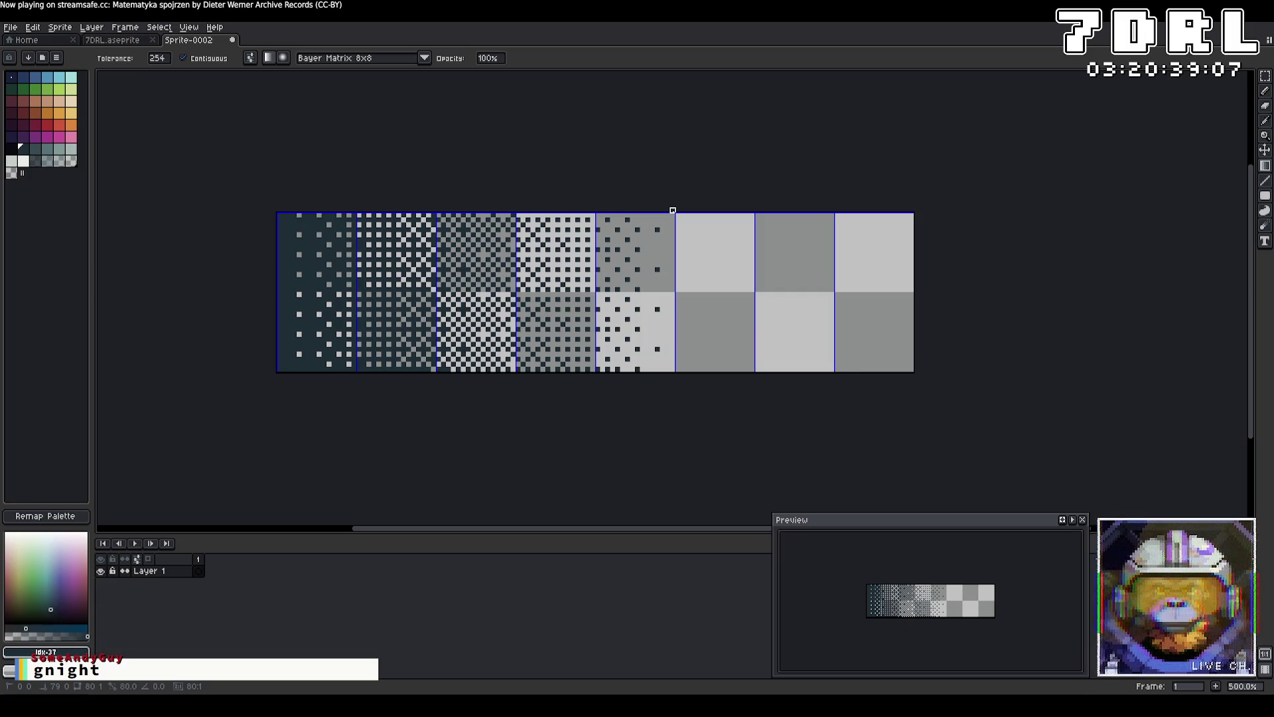
pyautogui.hotkey('ctrl', 'z')
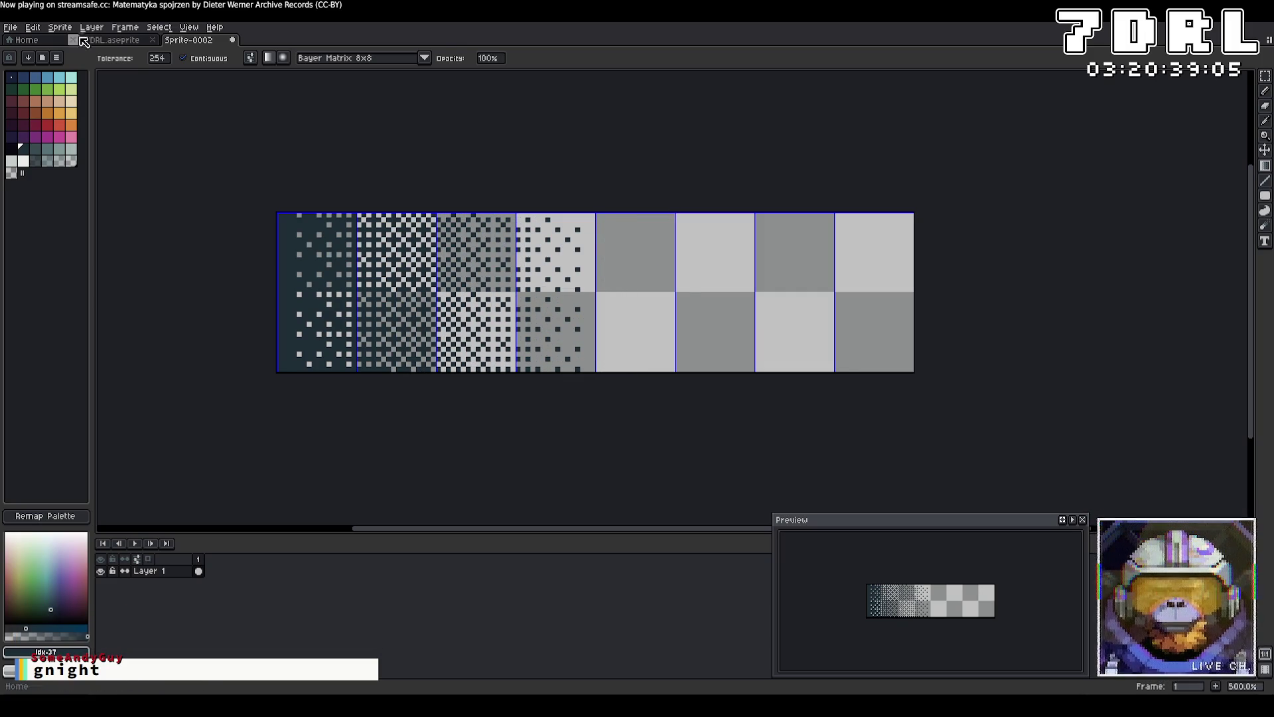
# Export the strip over the existing Light.png, then run the game in Godot.
pyautogui.click(10, 27)
pyautogui.click(139, 126)
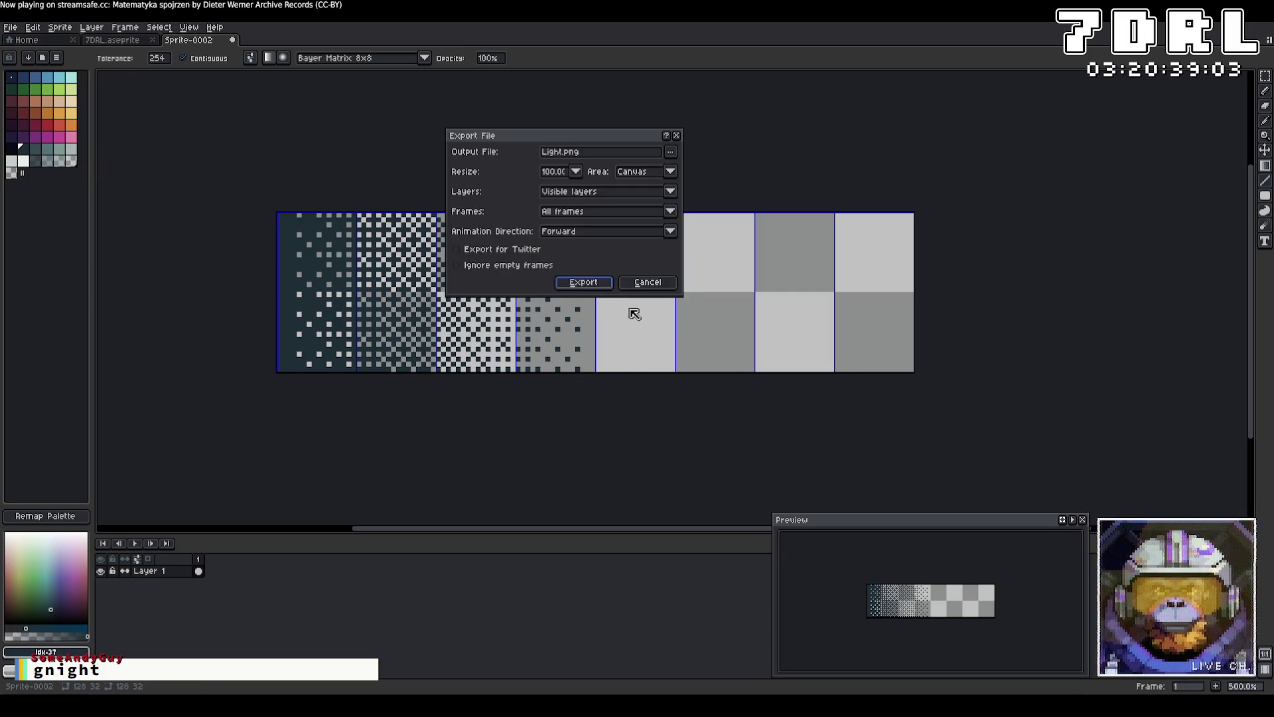
pyautogui.click(584, 282)
pyautogui.click(594, 391)
pyautogui.press('i')
pyautogui.hotkey('alt', 'Tab')
pyautogui.press('F5')
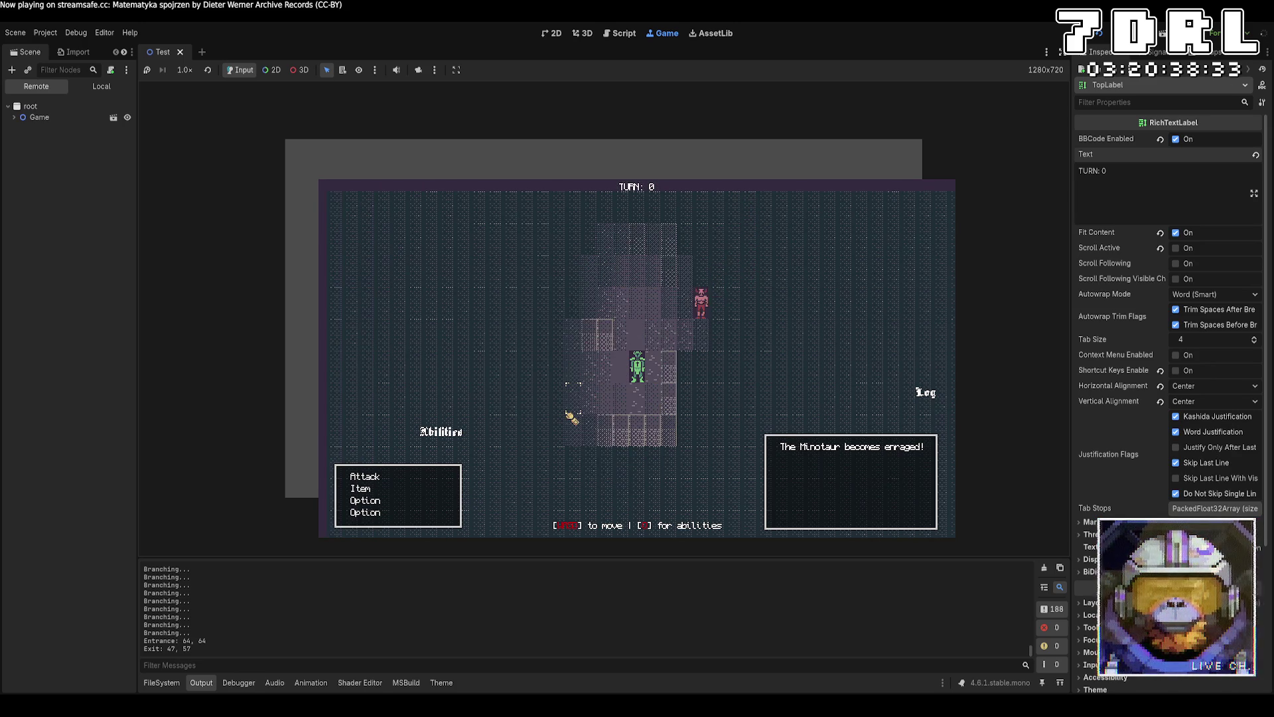
# Walk the player up two tiles to check the lighting, then stop the game and return to Aseprite.
pyautogui.press('w')
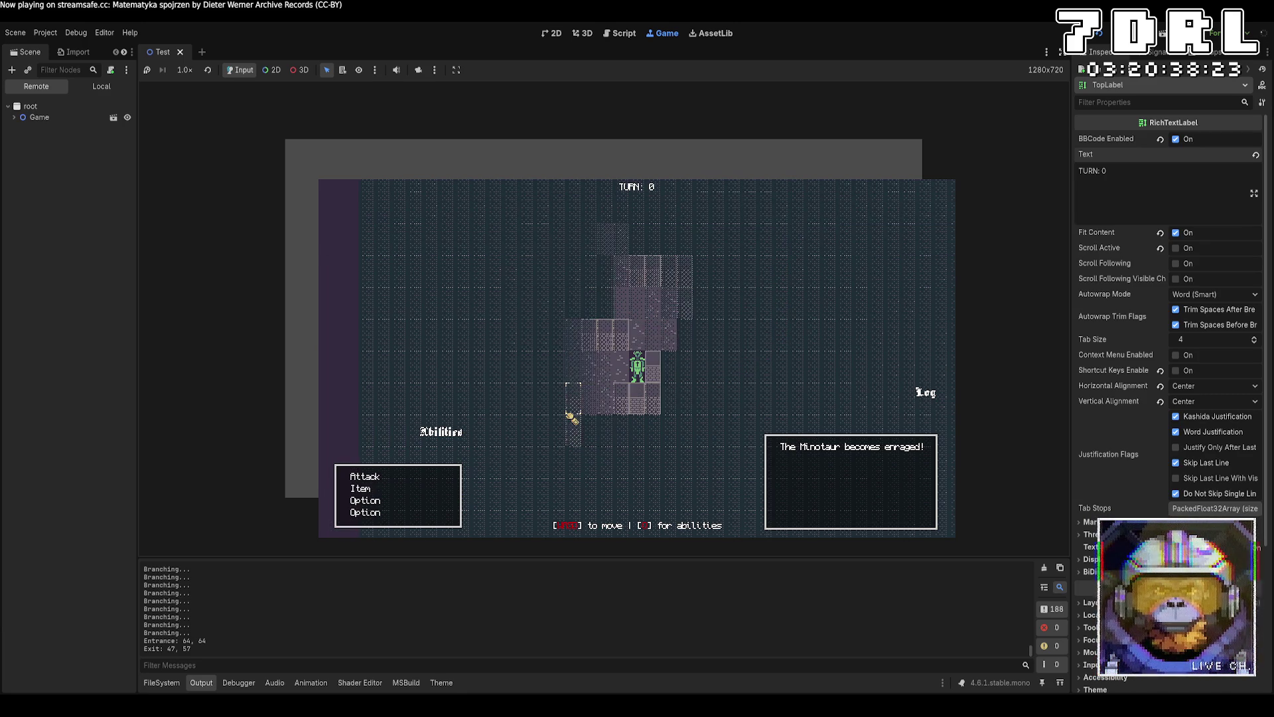
pyautogui.press('w')
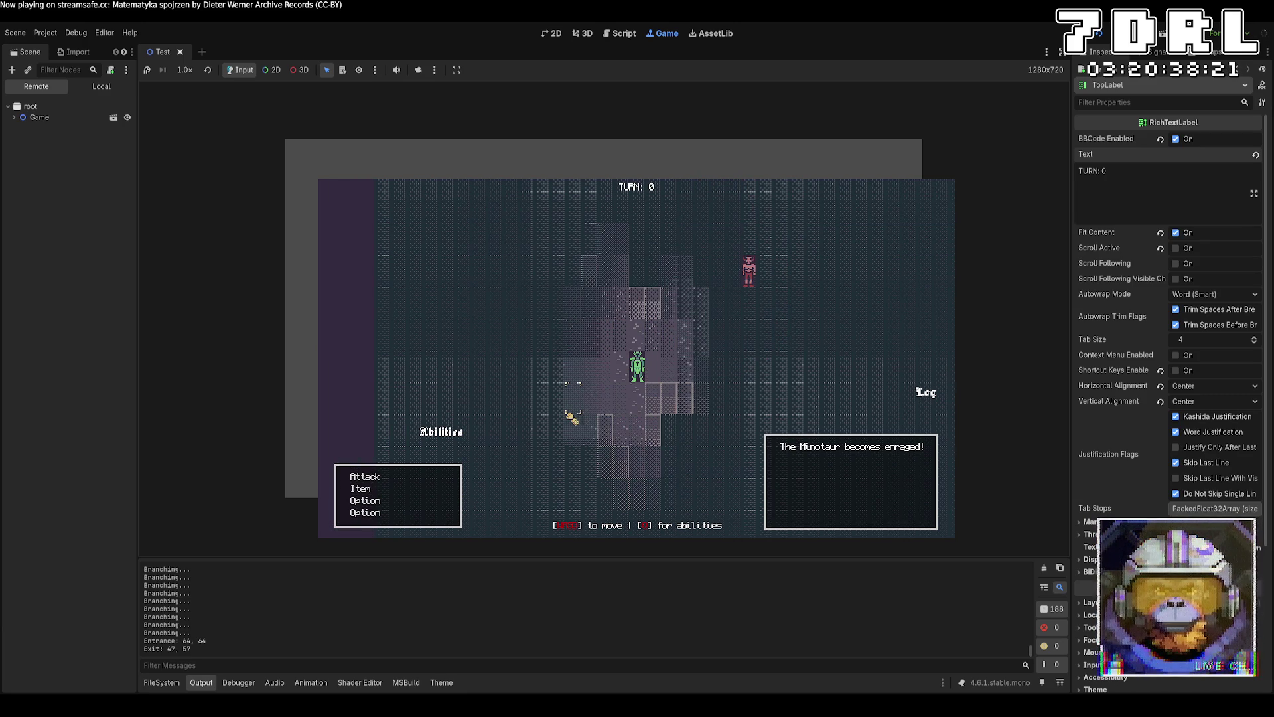
pyautogui.press('F8')
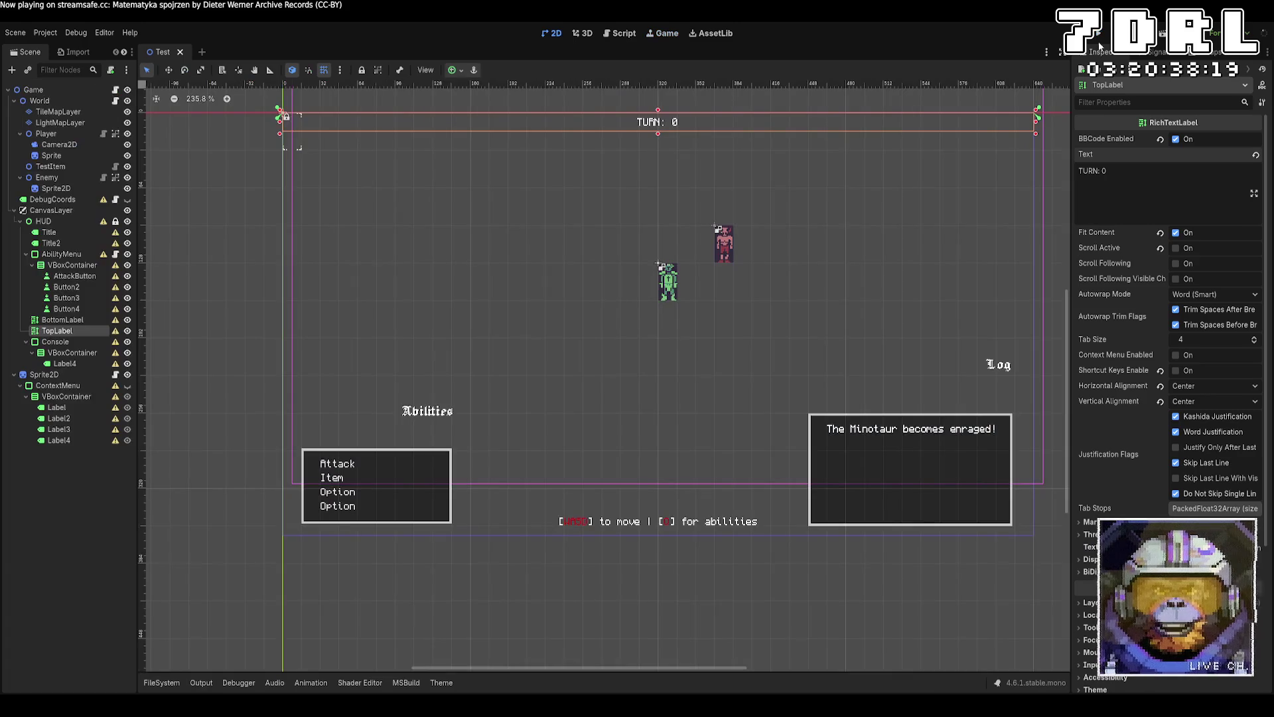
pyautogui.hotkey('alt', 'Tab')
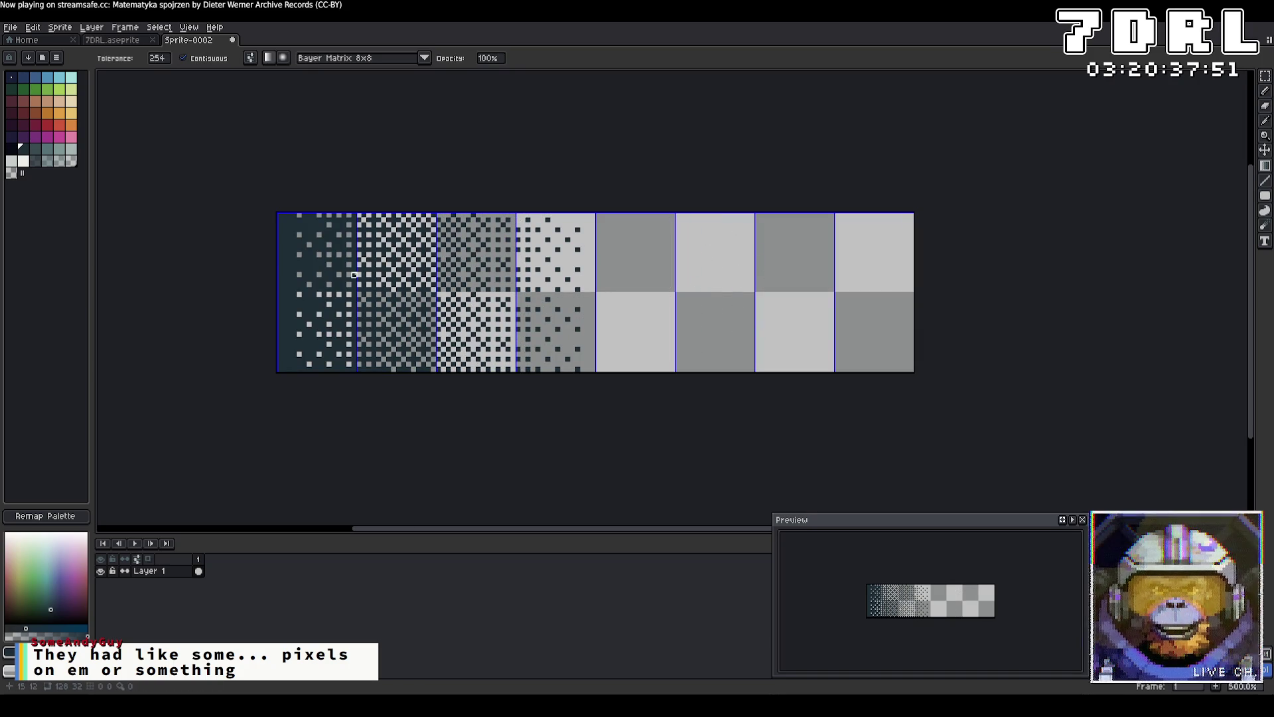
# Redraw the dithered gradient across the strip and re-export it, overwriting Light.png.
pyautogui.moveTo(365, 215); pyautogui.dragTo(588, 215)
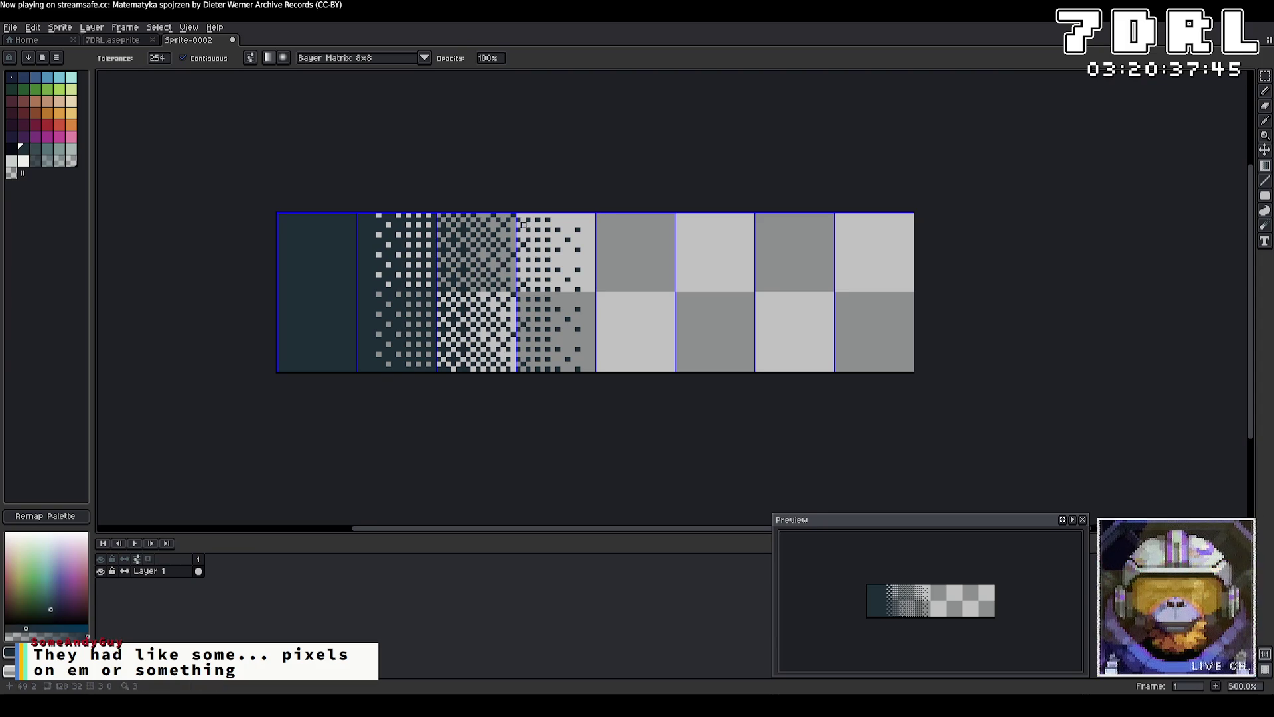
pyautogui.click(10, 28)
pyautogui.moveTo(100, 126)
pyautogui.click(148, 126)
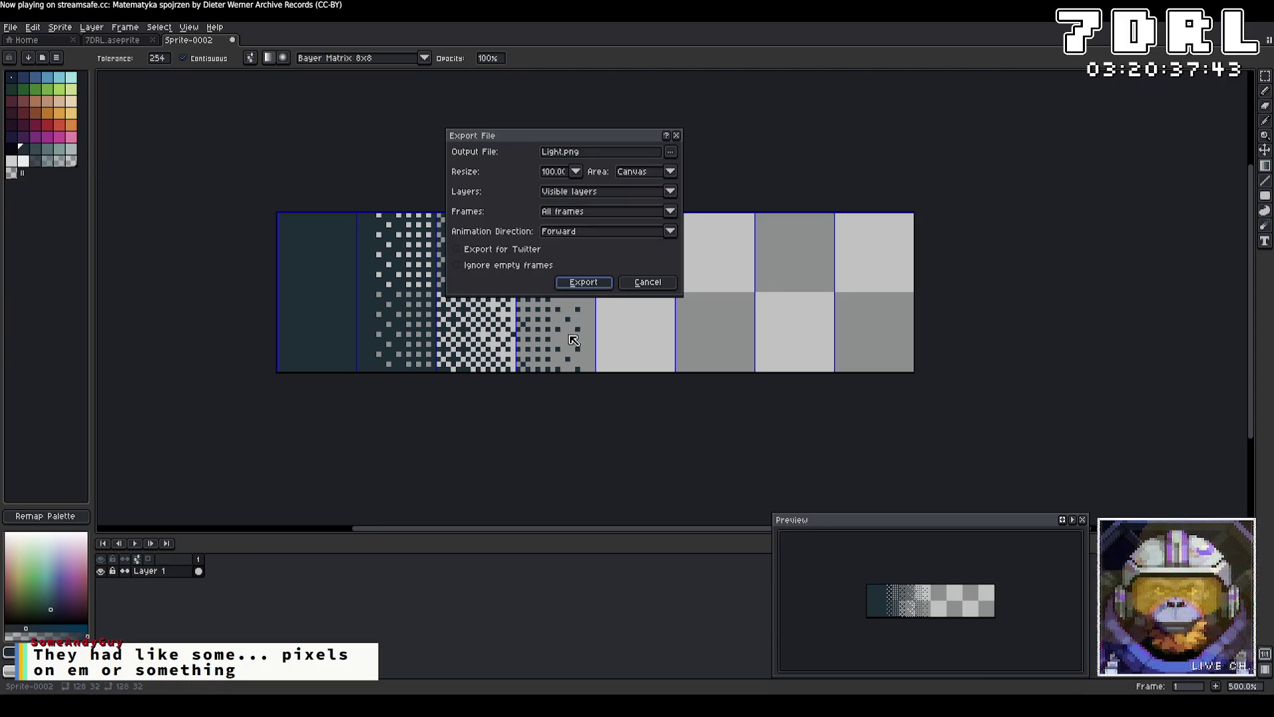
pyautogui.click(589, 286)
pyautogui.click(601, 384)
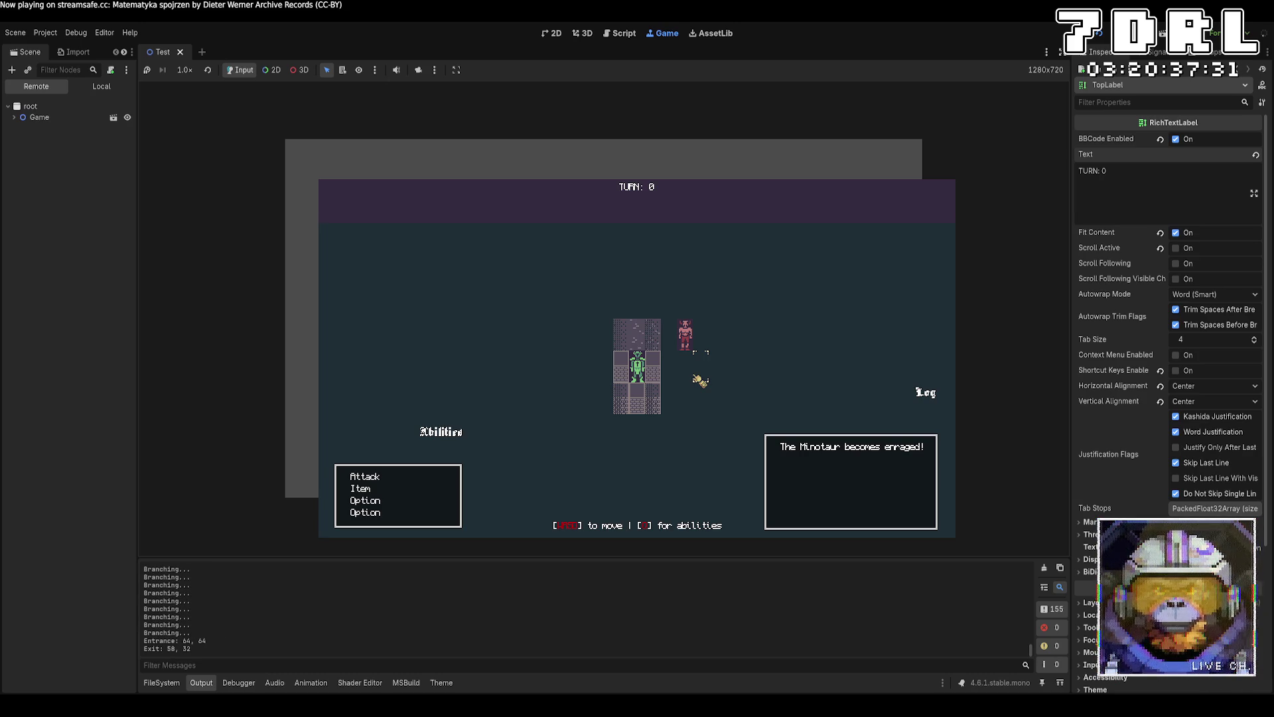
# Walk the player a few tiles down and right, then stop the game and return to Aseprite.
pyautogui.press('space')
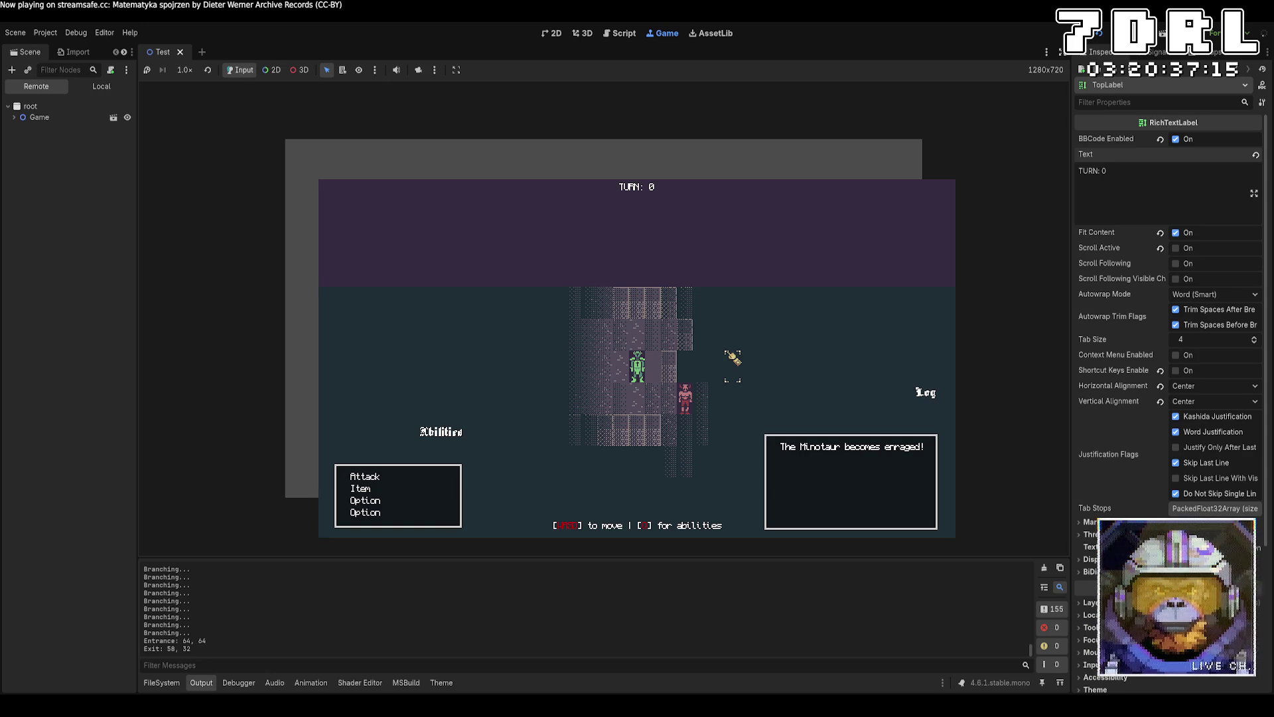
pyautogui.press('s')
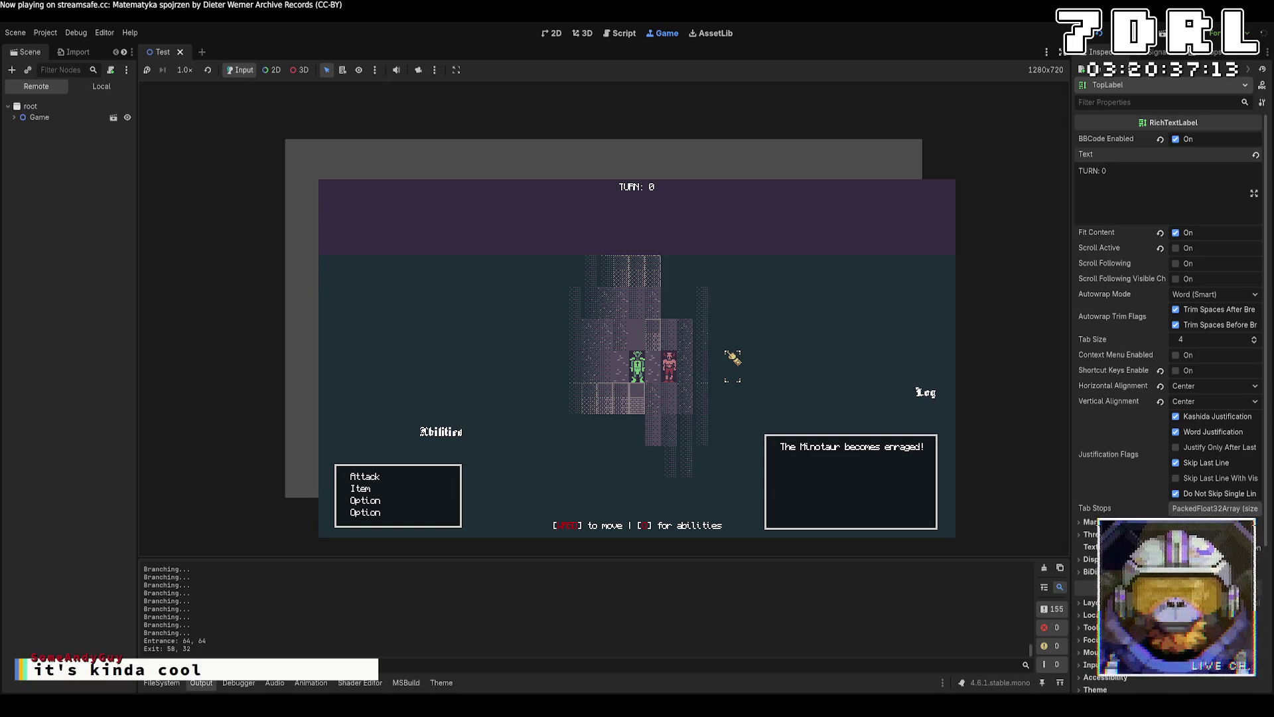
pyautogui.press('s')
pyautogui.press('s')
pyautogui.press('s')
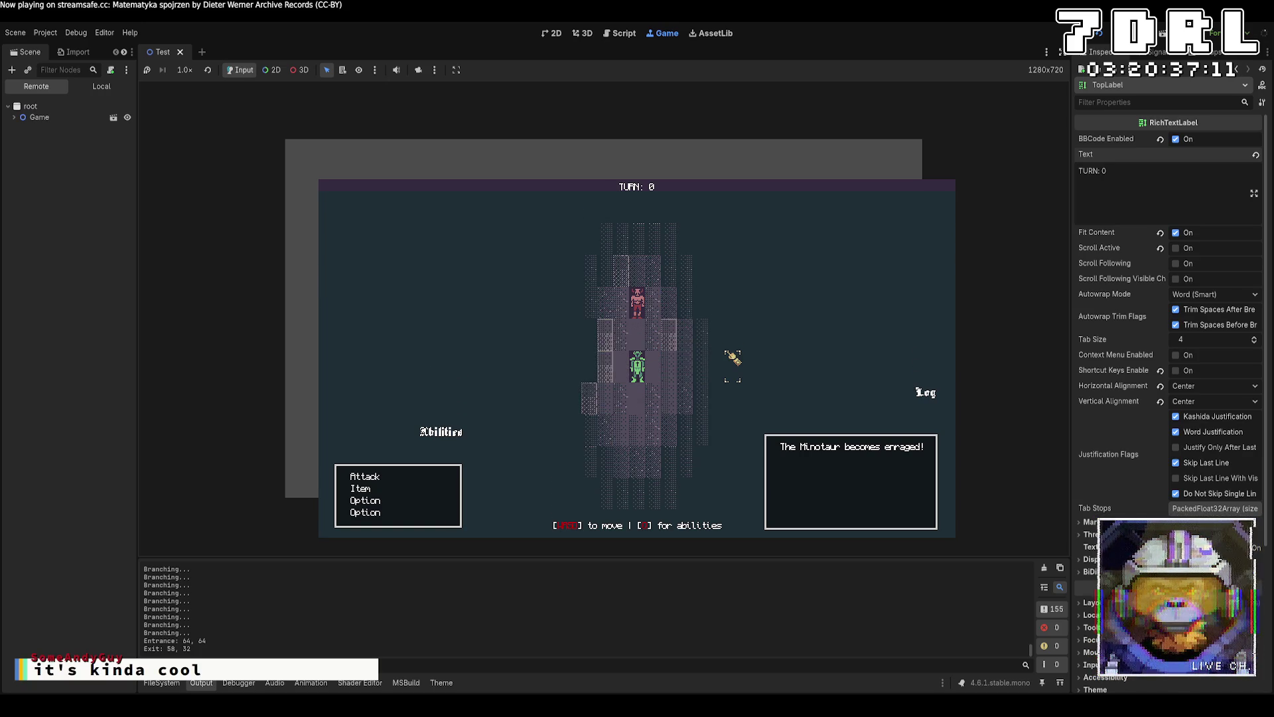
pyautogui.press('d')
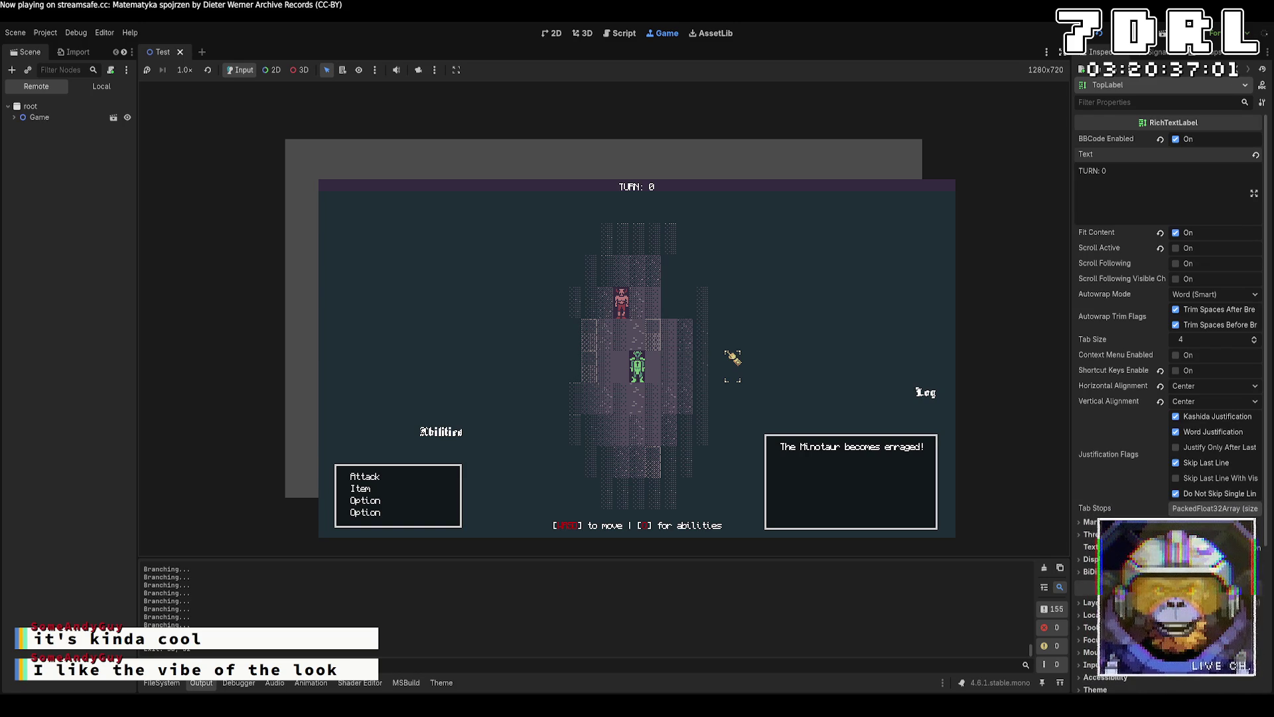
pyautogui.press('F8')
pyautogui.hotkey('alt', 'Tab')
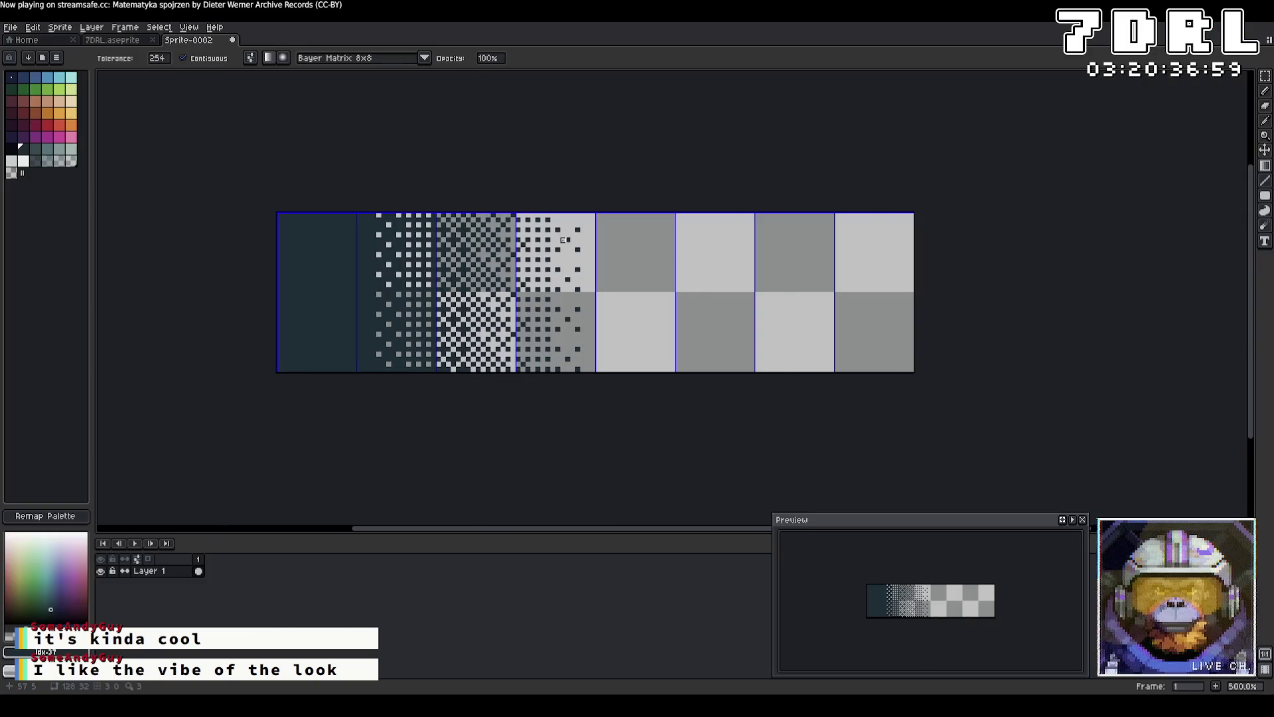
# Drag two gradient previews and cancel both, leaving all eight tiles of Sprite-0002 transparent.
pyautogui.moveTo(652, 230); pyautogui.dragTo(655, 362)
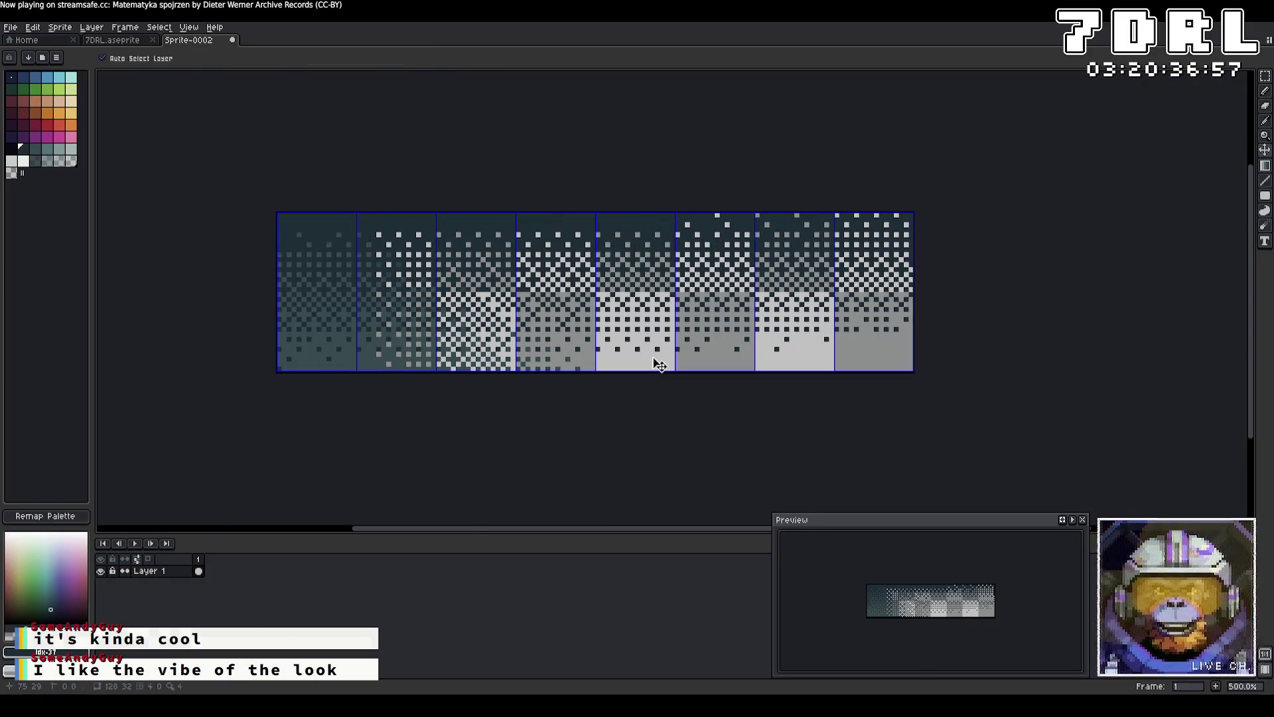
pyautogui.press('Escape')
pyautogui.press('Escape')
pyautogui.moveTo(279, 216)
pyautogui.mouseDown()
pyautogui.moveTo(309, 245)
pyautogui.moveTo(332, 359)
pyautogui.mouseUp()
pyautogui.press('Escape')
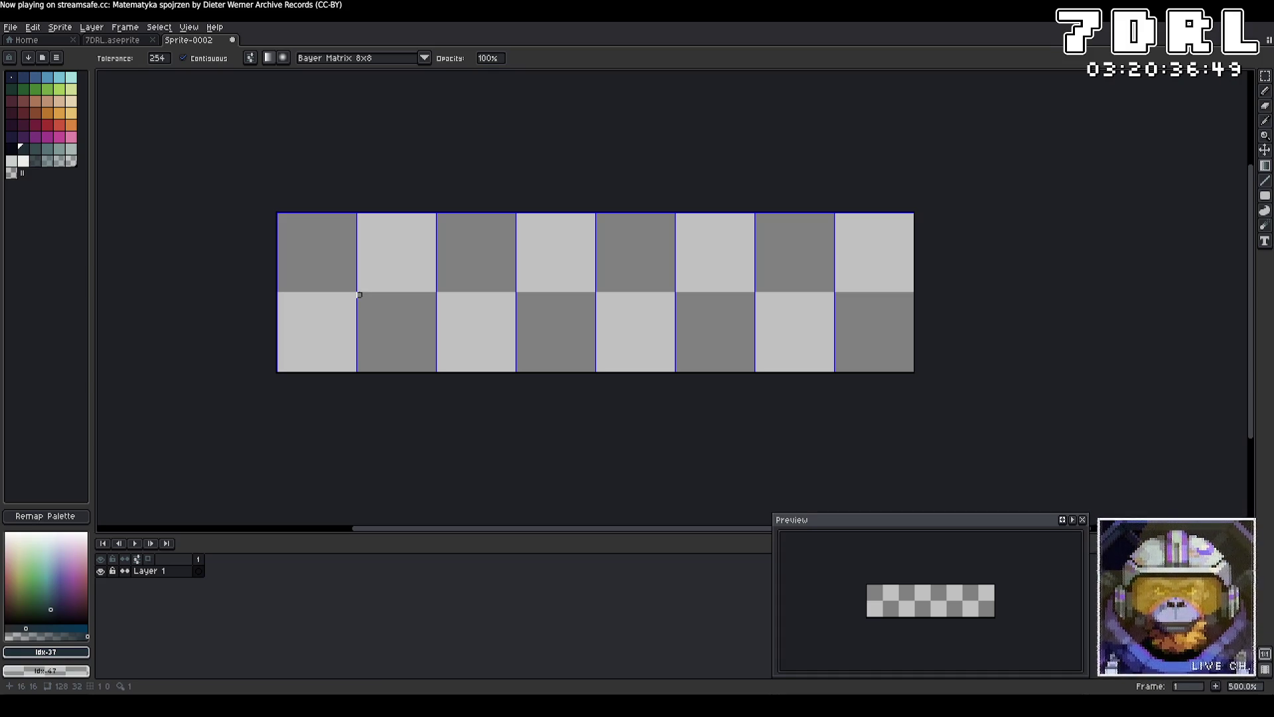
# Try several linear dithered gradients across the strip, undoing each attempt.
pyautogui.moveTo(359, 290)
pyautogui.mouseDown()
pyautogui.moveTo(428, 292)
pyautogui.moveTo(361, 290)
pyautogui.mouseUp()
pyautogui.hotkey('ctrl', 'z')
pyautogui.hotkey('ctrl', 'z')
pyautogui.hotkey('ctrl', 'z')
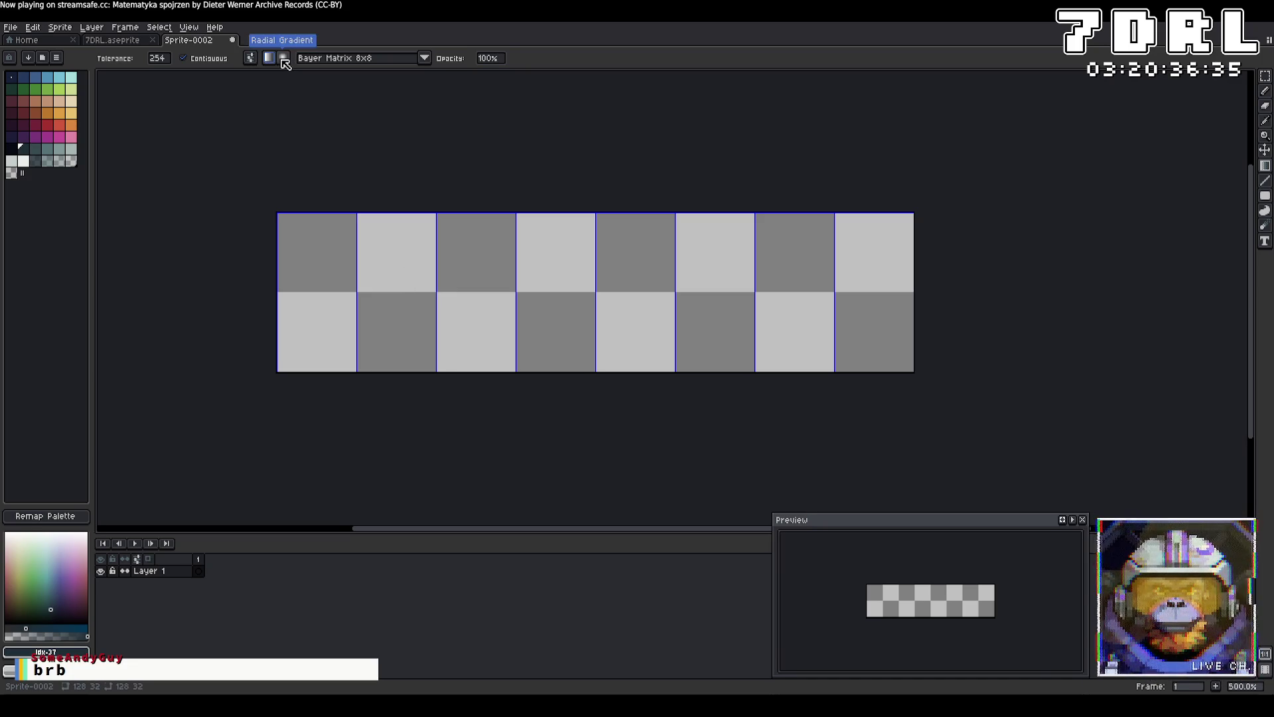
pyautogui.click(257, 61)
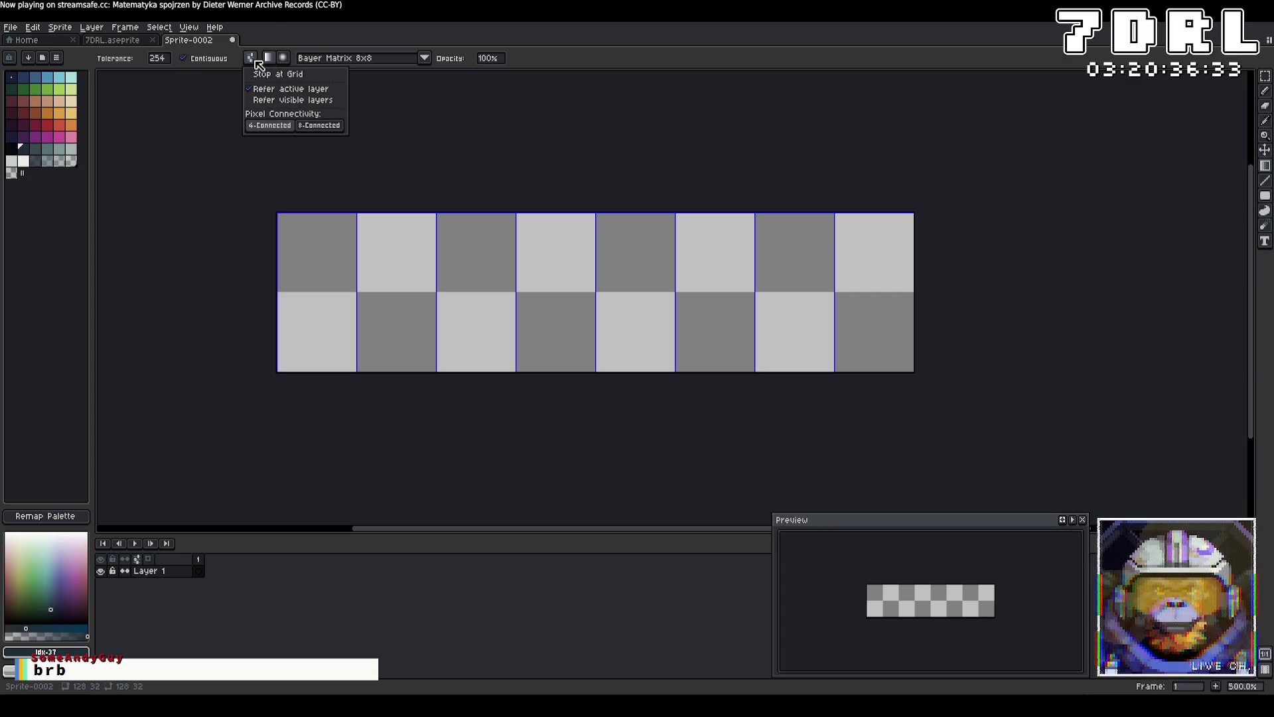
pyautogui.moveTo(1265, 165); pyautogui.dragTo(1250, 166)
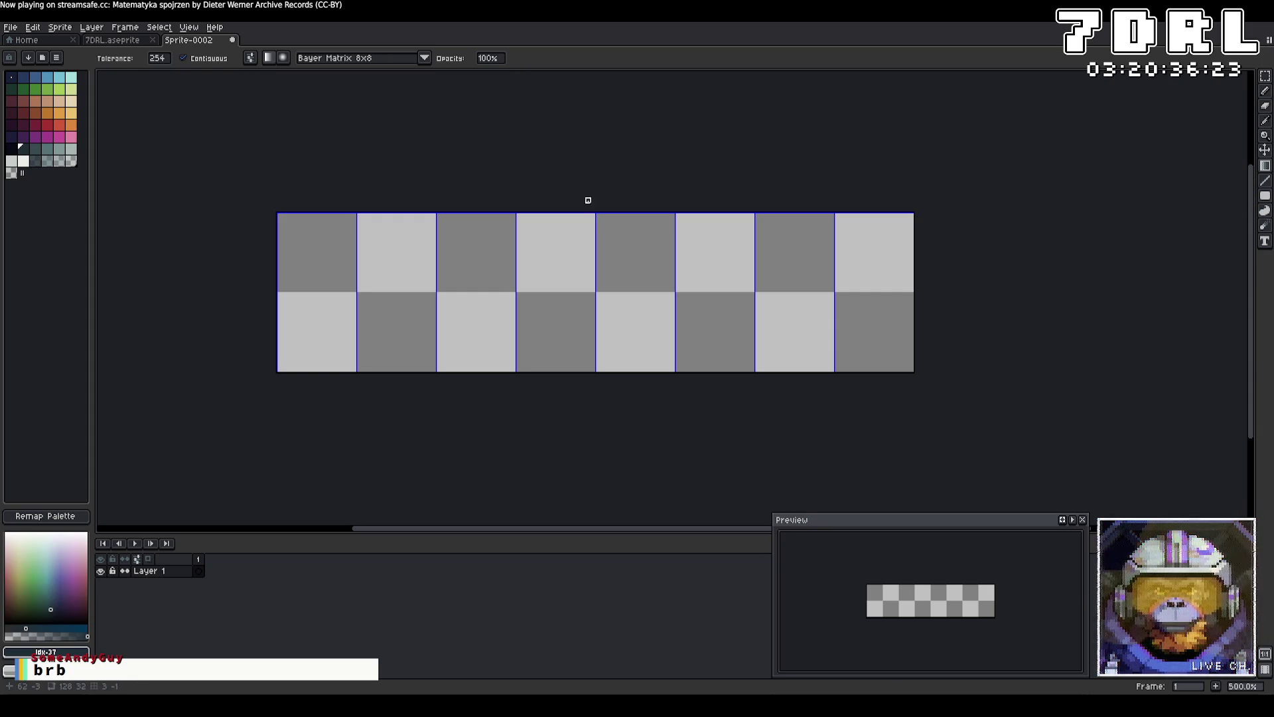
pyautogui.moveTo(280, 294)
pyautogui.mouseDown()
pyautogui.moveTo(912, 279)
pyautogui.moveTo(912, 259)
pyautogui.mouseUp()
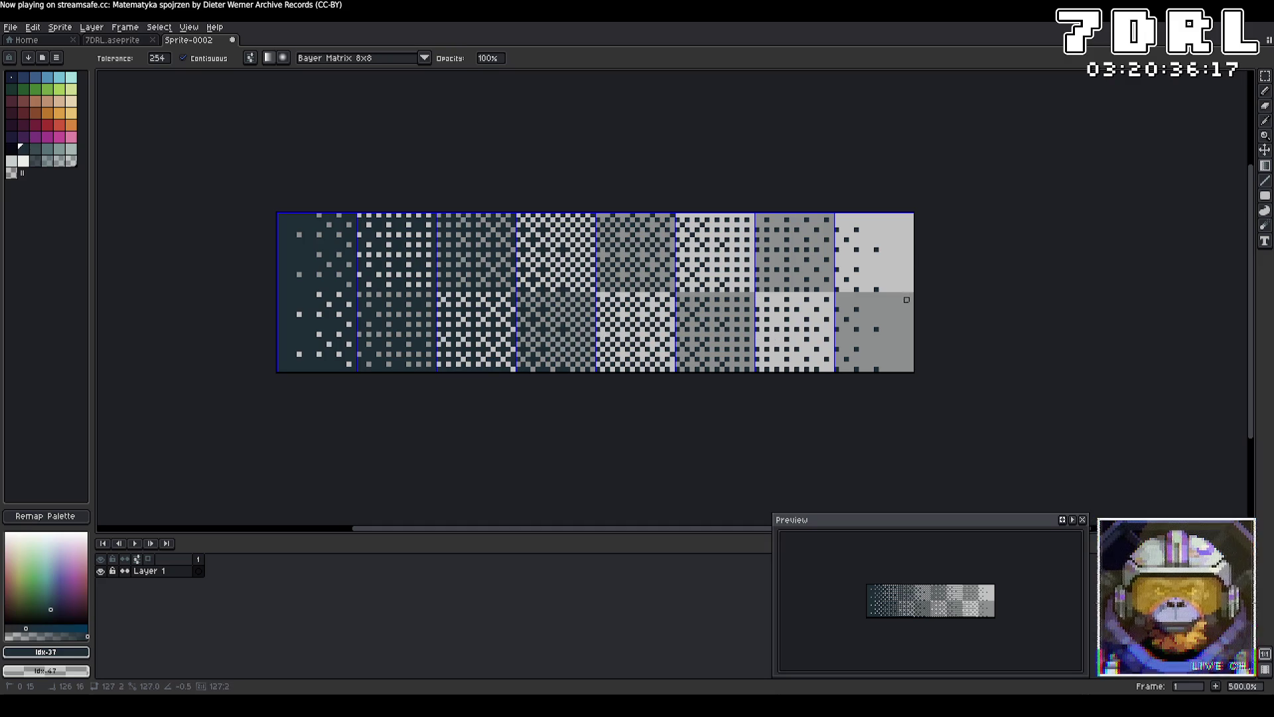
pyautogui.hotkey('ctrl', 'z')
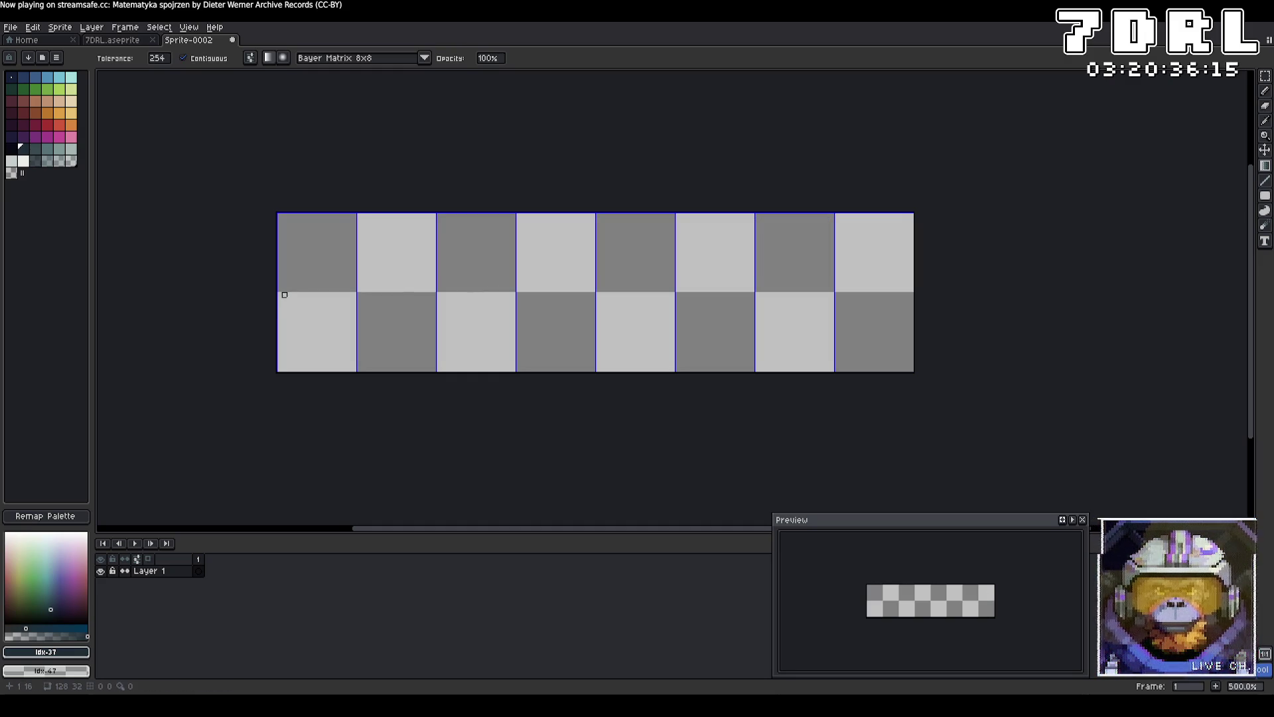
pyautogui.moveTo(280, 290); pyautogui.dragTo(583, 291)
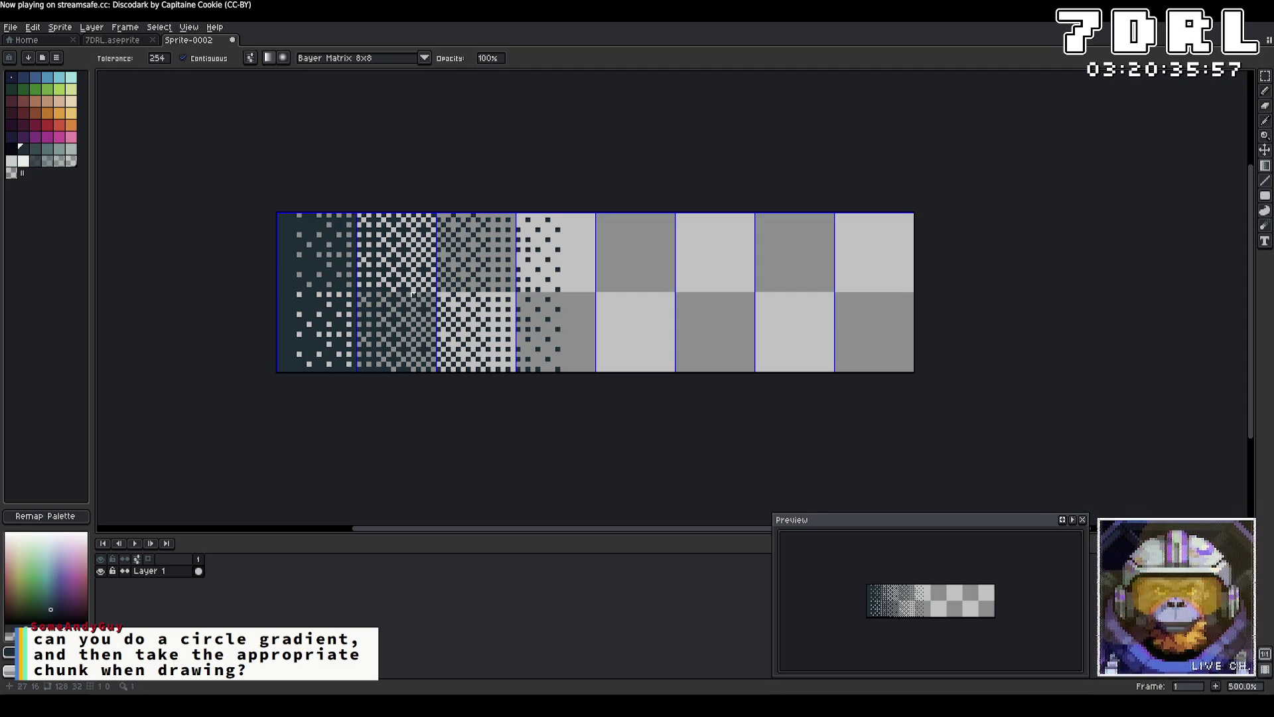
pyautogui.hotkey('ctrl', 'z')
pyautogui.moveTo(279, 289); pyautogui.dragTo(524, 287)
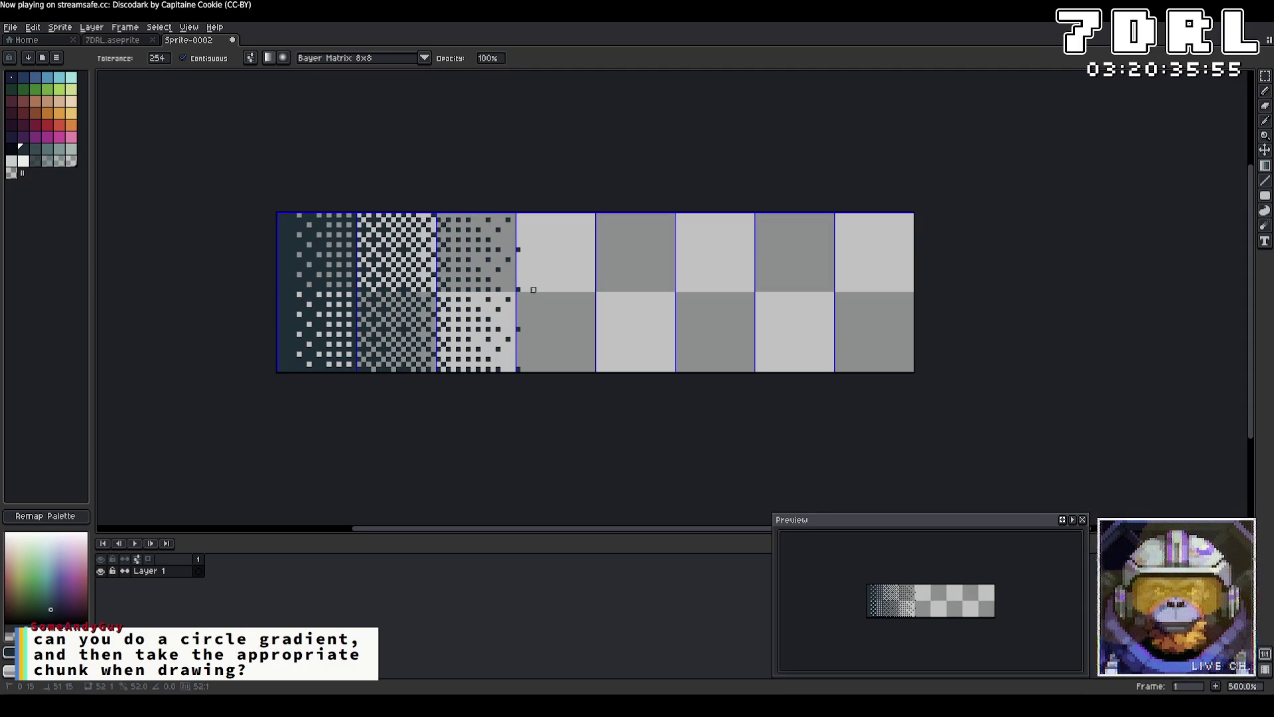
pyautogui.hotkey('ctrl', 'z')
# Switch to a radial gradient and try several placements, discarding each one.
pyautogui.click(282, 57)
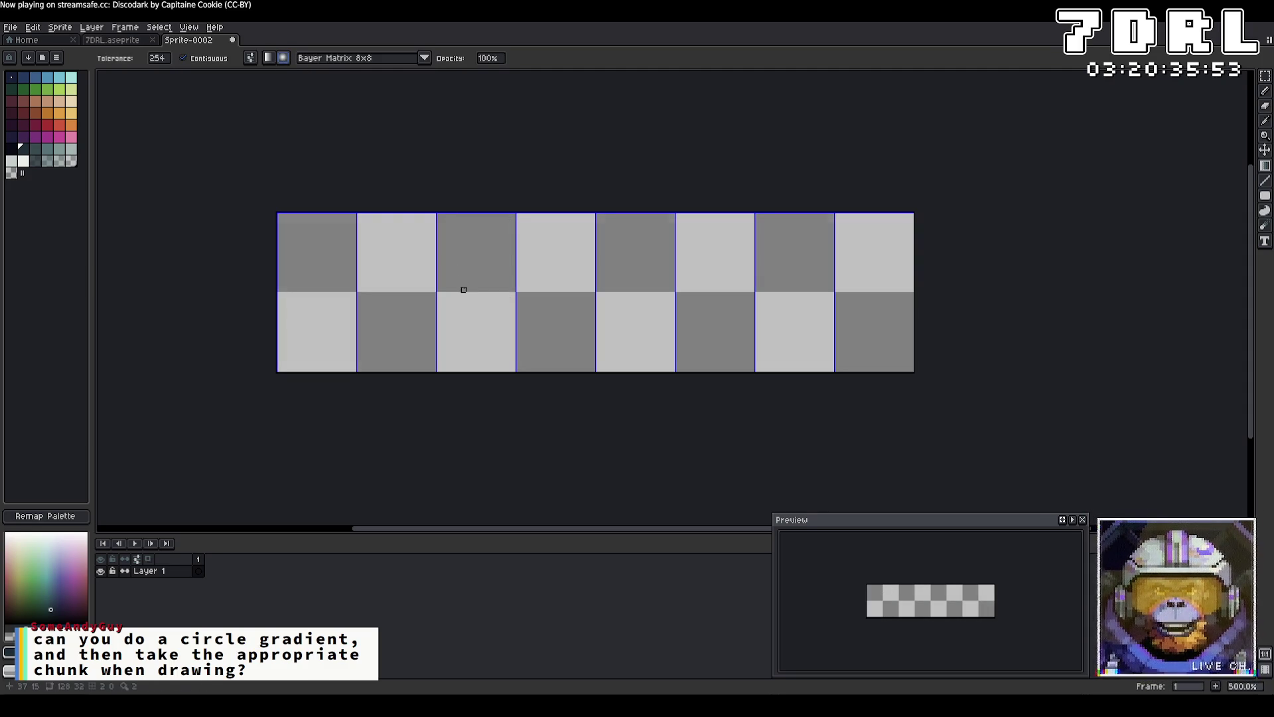
pyautogui.moveTo(581, 254)
pyautogui.mouseDown()
pyautogui.moveTo(458, 310)
pyautogui.moveTo(281, 446)
pyautogui.mouseUp()
pyautogui.hotkey('ctrl', 'z')
pyautogui.moveTo(660, 288)
pyautogui.mouseDown()
pyautogui.moveTo(418, 327)
pyautogui.moveTo(214, 489)
pyautogui.mouseUp()
pyautogui.hotkey('ctrl', 'z')
pyautogui.moveTo(543, 281)
pyautogui.mouseDown()
pyautogui.moveTo(626, 387)
pyautogui.moveTo(702, 384)
pyautogui.moveTo(763, 444)
pyautogui.mouseUp()
pyautogui.moveTo(763, 444); pyautogui.dragTo(937, 469)
pyautogui.hotkey('ctrl', 'z')
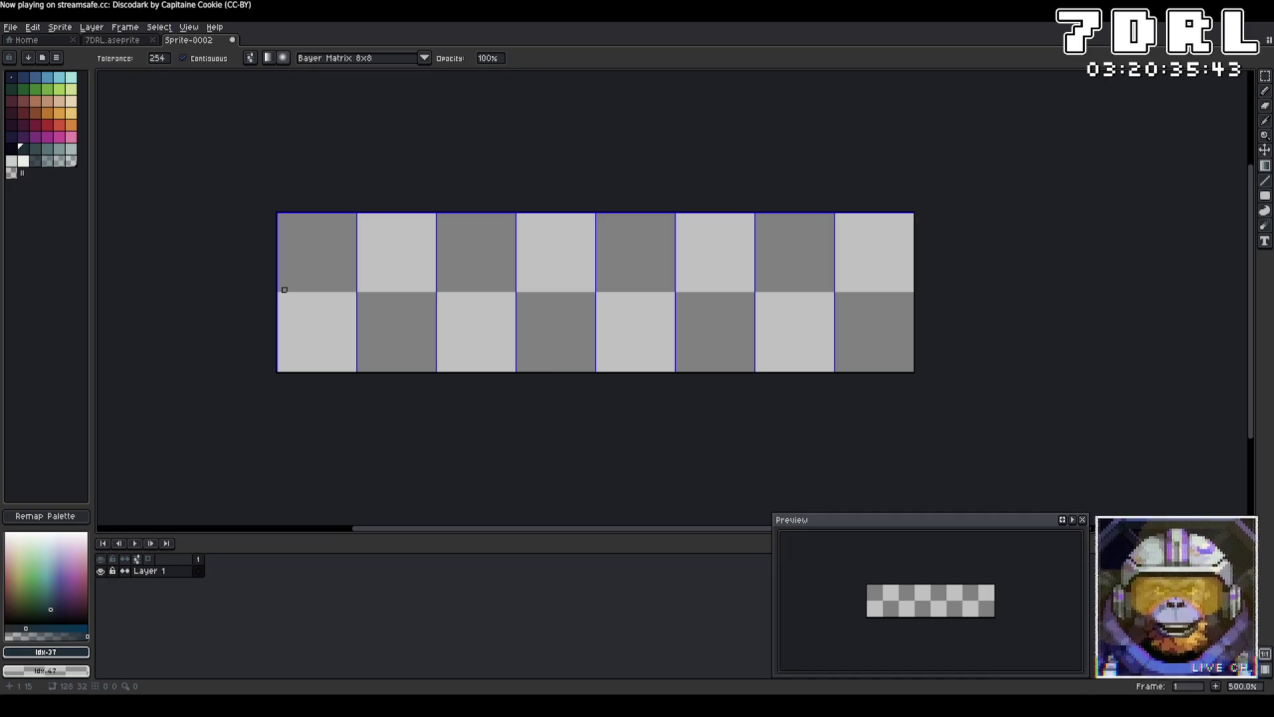
pyautogui.moveTo(280, 290)
pyautogui.mouseDown()
pyautogui.moveTo(637, 452)
pyautogui.moveTo(951, 499)
pyautogui.mouseUp()
pyautogui.press('Escape')
pyautogui.moveTo(282, 292)
pyautogui.mouseDown()
pyautogui.moveTo(566, 381)
pyautogui.moveTo(959, 461)
pyautogui.moveTo(678, 444)
pyautogui.moveTo(717, 504)
pyautogui.moveTo(845, 504)
pyautogui.moveTo(908, 524)
pyautogui.moveTo(958, 515)
pyautogui.moveTo(760, 233)
pyautogui.moveTo(766, 94)
pyautogui.moveTo(496, 128)
pyautogui.mouseUp()
pyautogui.press('Escape')
# Retry the gradient, settling on a vertical top-to-bottom dithered sweep down the strip.
pyautogui.moveTo(750, 535); pyautogui.dragTo(637, 535)
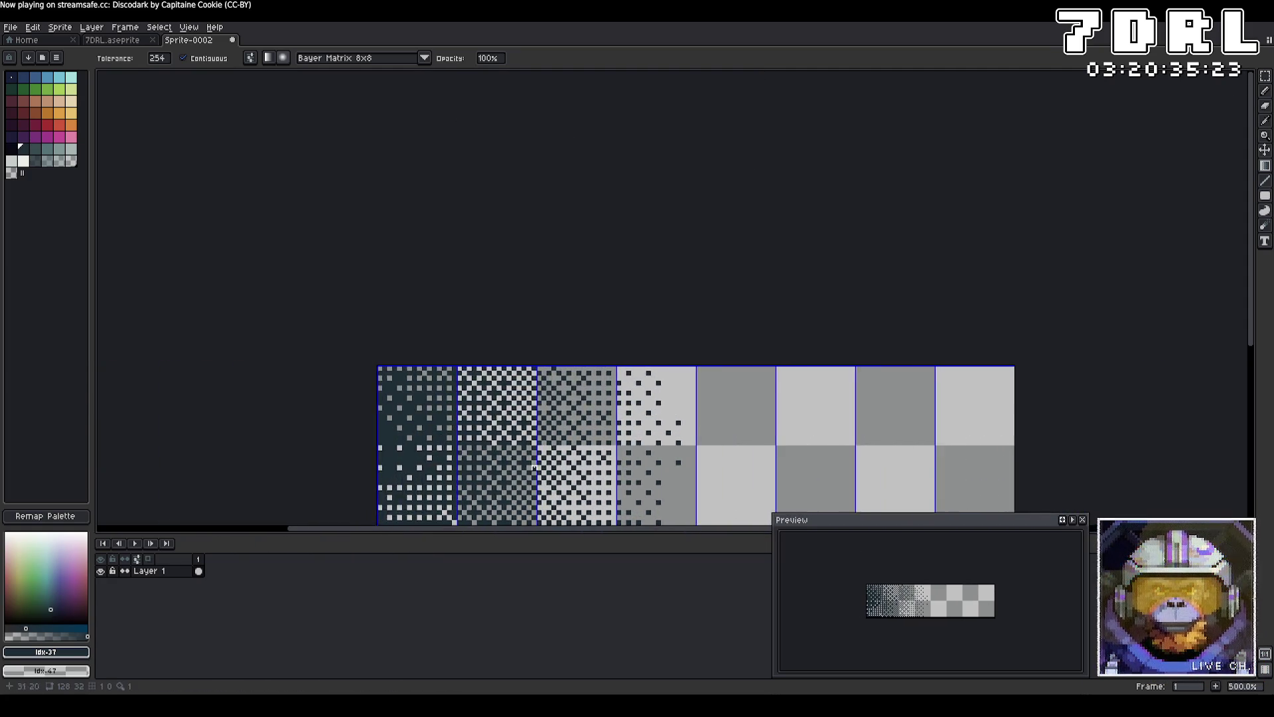
pyautogui.scroll(-2, 550, 452)
pyautogui.scroll(3, 551, 458)
pyautogui.hotkey('ctrl', 'z')
pyautogui.moveTo(247, 339)
pyautogui.mouseDown()
pyautogui.moveTo(387, 339)
pyautogui.moveTo(950, 182)
pyautogui.moveTo(981, 159)
pyautogui.moveTo(975, 178)
pyautogui.moveTo(987, 106)
pyautogui.moveTo(930, 85)
pyautogui.moveTo(1023, 150)
pyautogui.moveTo(1089, 151)
pyautogui.moveTo(701, 204)
pyautogui.mouseUp()
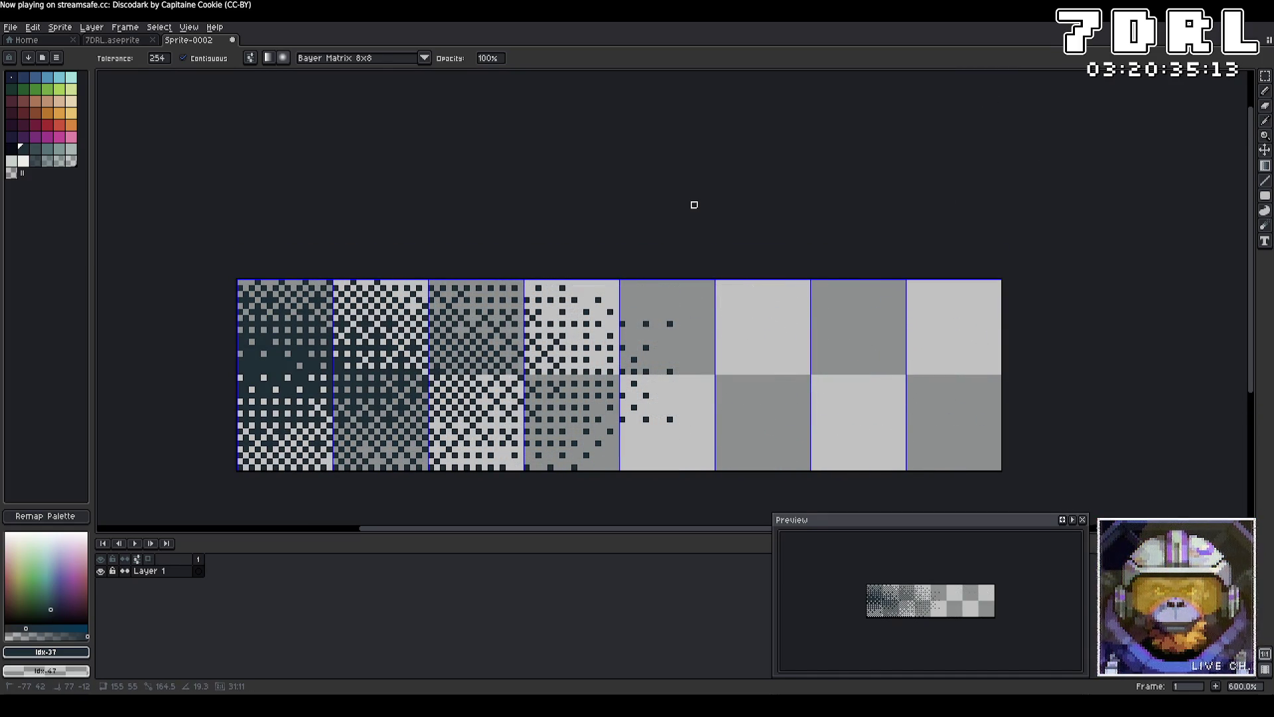
pyautogui.moveTo(694, 204); pyautogui.dragTo(694, 211)
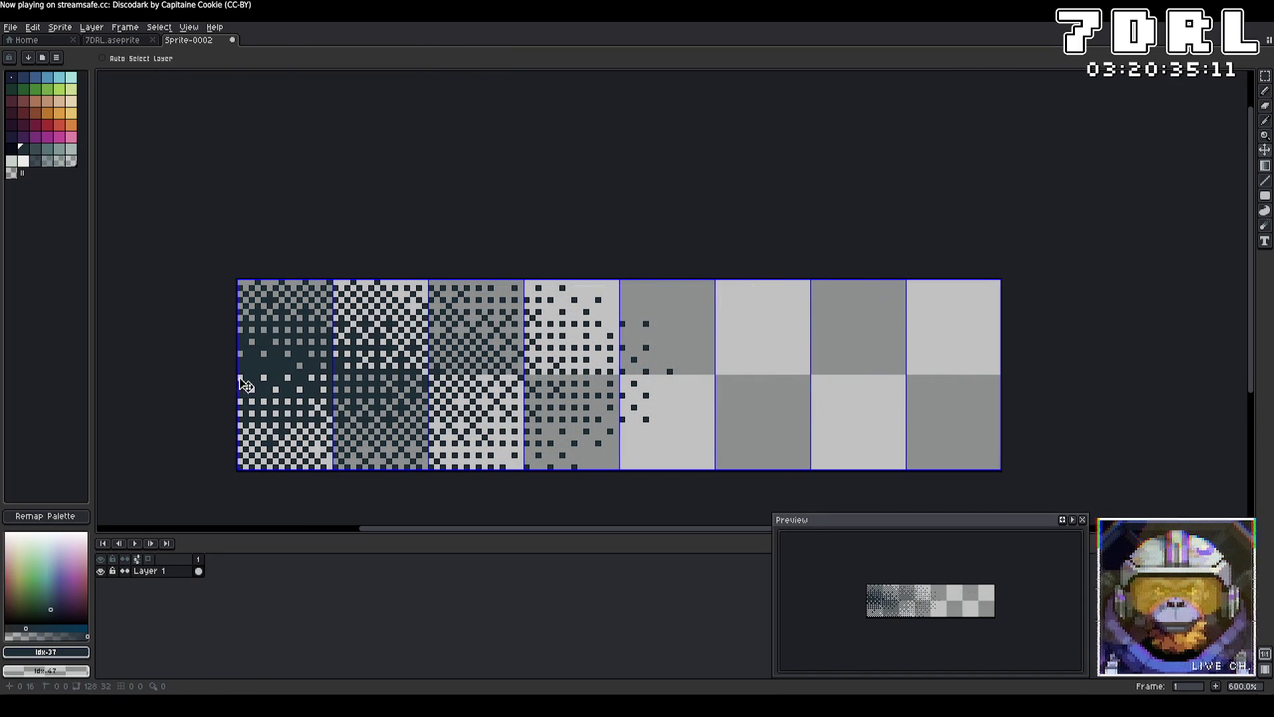
pyautogui.moveTo(240, 378)
pyautogui.mouseDown()
pyautogui.moveTo(460, 478)
pyautogui.moveTo(663, 516)
pyautogui.moveTo(745, 515)
pyautogui.mouseUp()
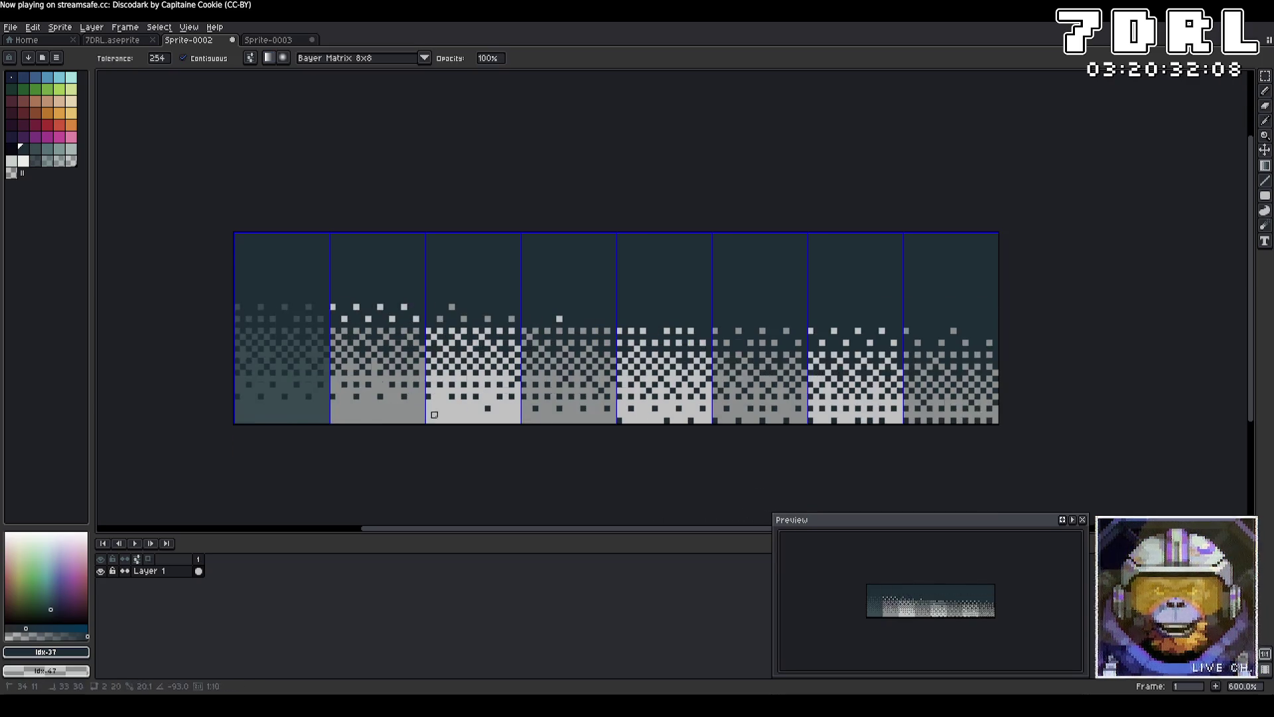
pyautogui.hotkey('ctrl', 'z')
pyautogui.hotkey('shift', 'g')
pyautogui.moveTo(372, 235); pyautogui.dragTo(386, 361)
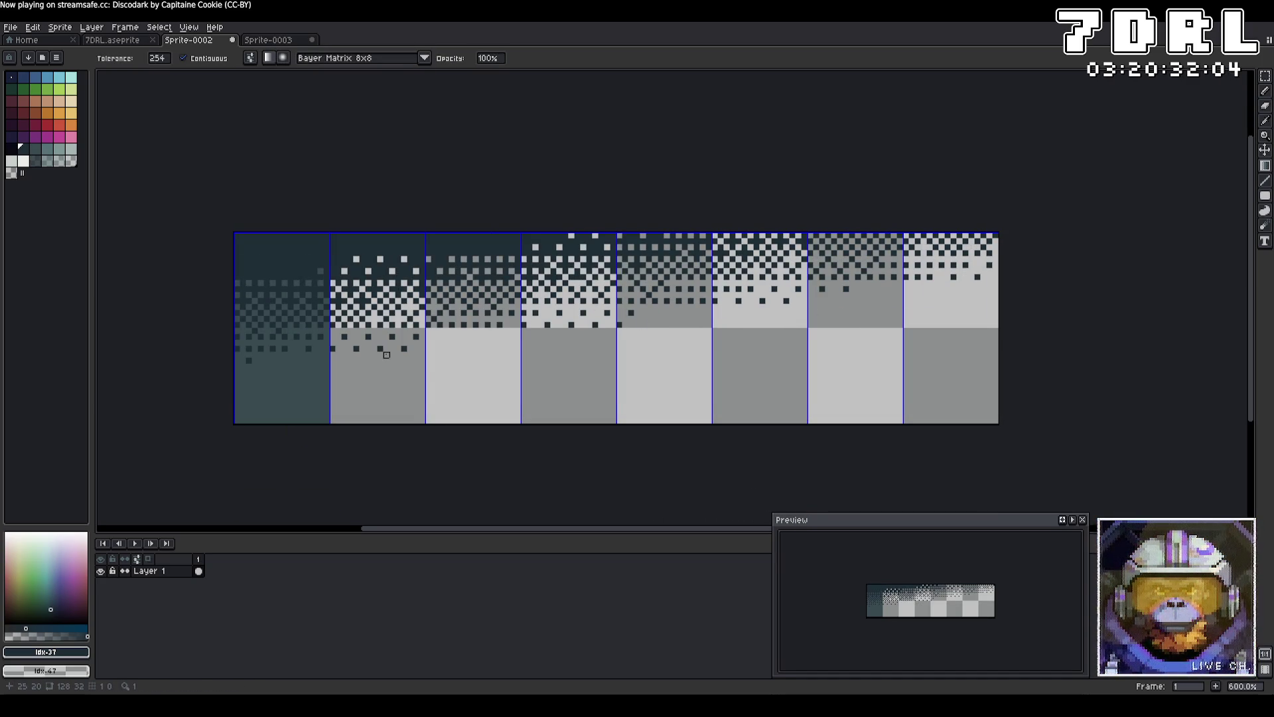
pyautogui.hotkey('ctrl', 'z')
pyautogui.hotkey('ctrl', 'y')
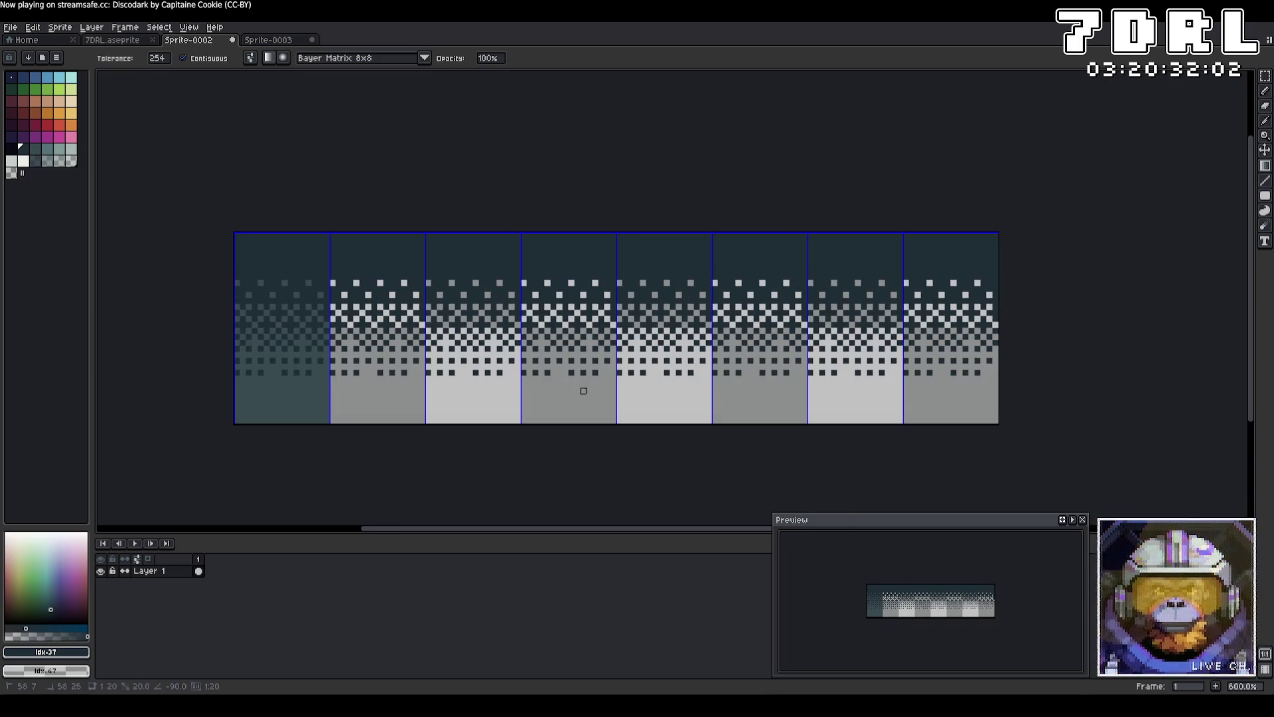
pyautogui.hotkey('ctrl', 'z')
# With the Pencil, dot a one-pixel dark checker across the second tile's top four rows.
pyautogui.press('b')
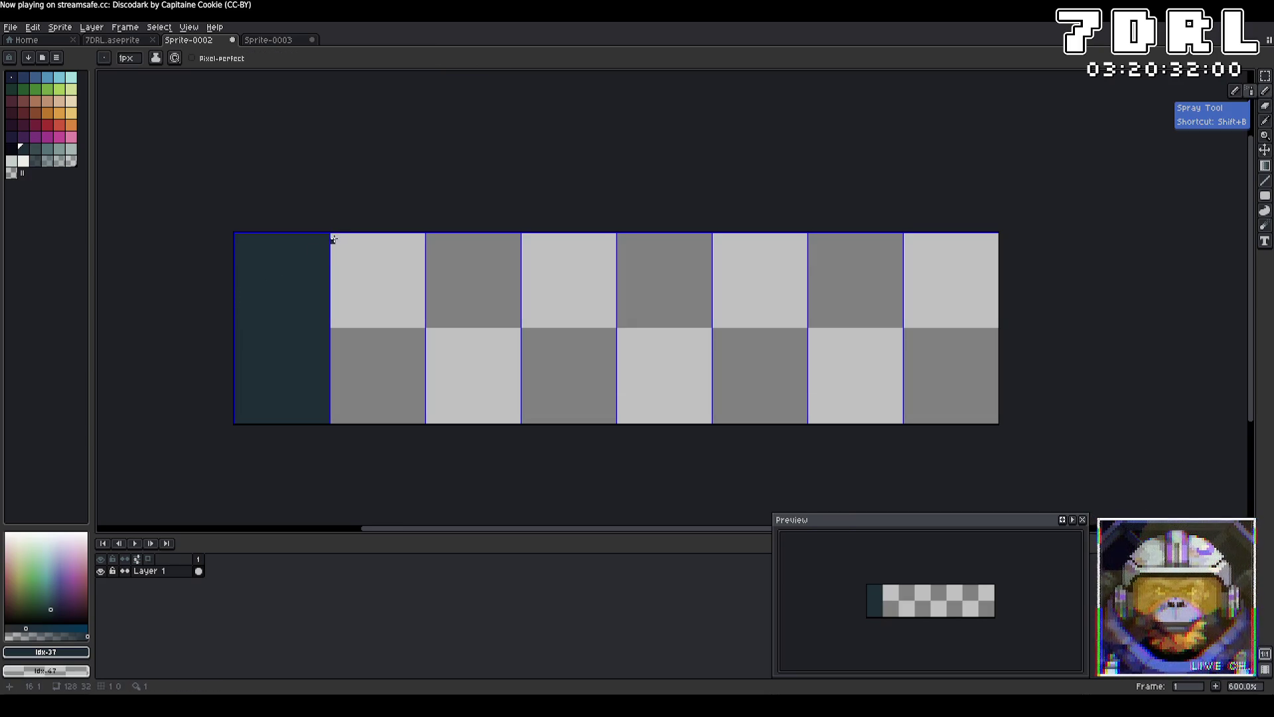
pyautogui.scroll(4, 335, 238)
pyautogui.click(359, 231)
pyautogui.click(391, 232)
pyautogui.click(422, 232)
pyautogui.click(456, 232)
pyautogui.click(488, 232)
pyautogui.click(520, 232)
pyautogui.click(551, 232)
pyautogui.click(566, 262)
pyautogui.click(567, 246)
pyautogui.click(535, 245)
pyautogui.click(502, 246)
pyautogui.click(470, 245)
pyautogui.click(439, 246)
pyautogui.click(407, 246)
pyautogui.click(375, 246)
pyautogui.click(343, 246)
pyautogui.click(327, 262)
pyautogui.click(359, 261)
pyautogui.click(391, 261)
pyautogui.click(423, 262)
pyautogui.click(454, 261)
pyautogui.click(487, 262)
pyautogui.click(519, 261)
pyautogui.click(550, 261)
pyautogui.click(534, 277)
pyautogui.click(566, 277)
pyautogui.click(503, 278)
pyautogui.click(471, 277)
pyautogui.click(439, 278)
pyautogui.click(407, 278)
pyautogui.click(375, 278)
pyautogui.click(343, 278)
# Select the four checker rows and paste a copy just below them.
pyautogui.press('m')
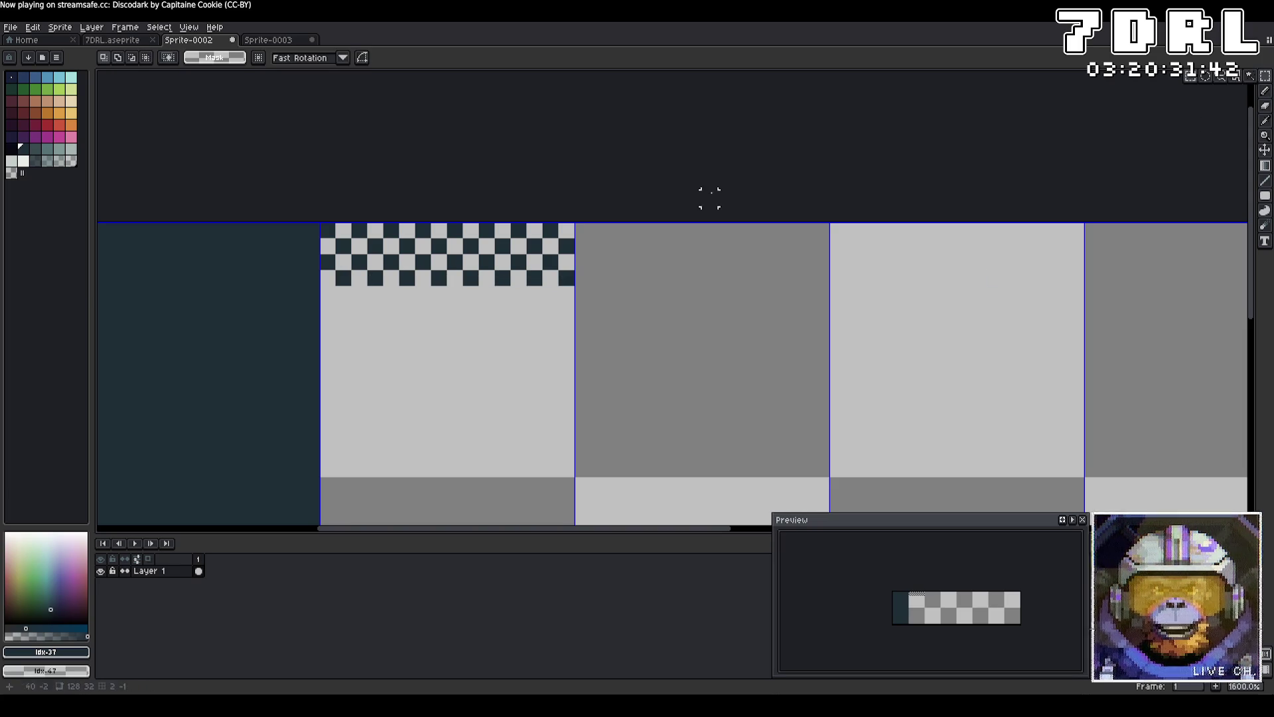
pyautogui.moveTo(322, 224)
pyautogui.mouseDown()
pyautogui.moveTo(353, 256)
pyautogui.moveTo(559, 279)
pyautogui.moveTo(548, 351)
pyautogui.moveTo(531, 339)
pyautogui.mouseUp()
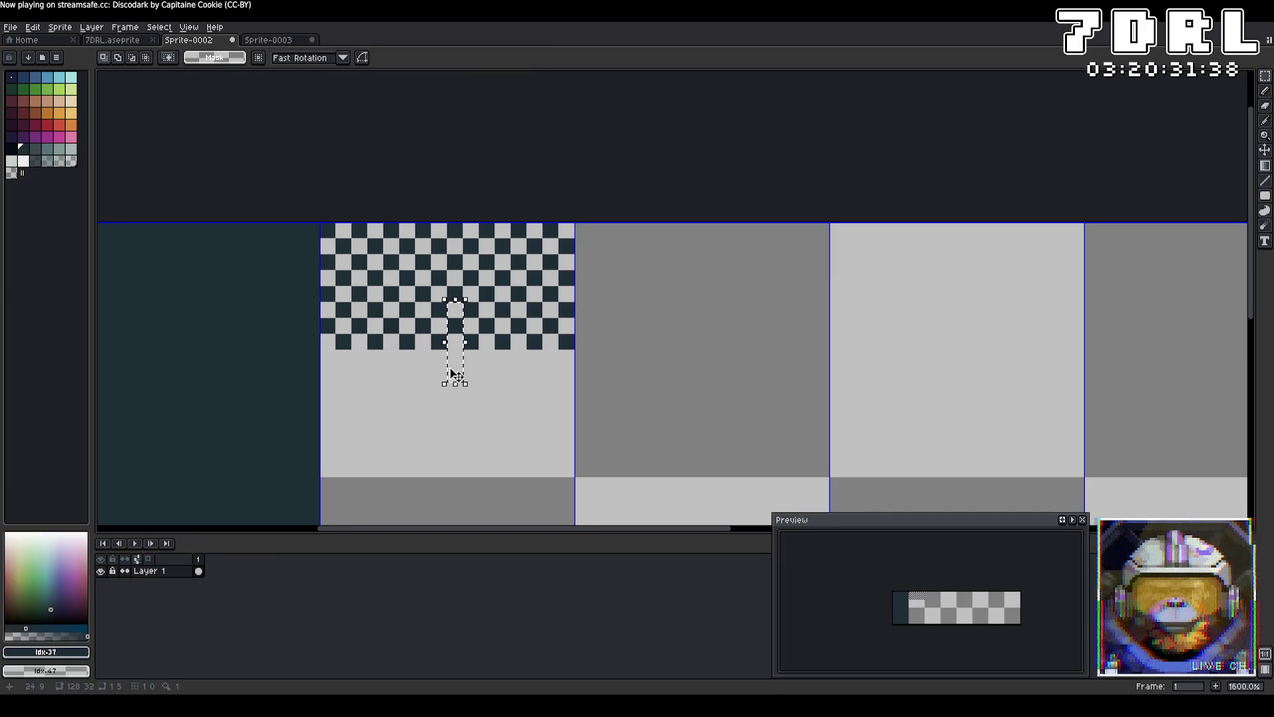
pyautogui.hotkey('ctrl', 'v')
pyautogui.moveTo(450, 265)
pyautogui.mouseDown()
pyautogui.moveTo(458, 400)
pyautogui.moveTo(456, 370)
pyautogui.mouseUp()
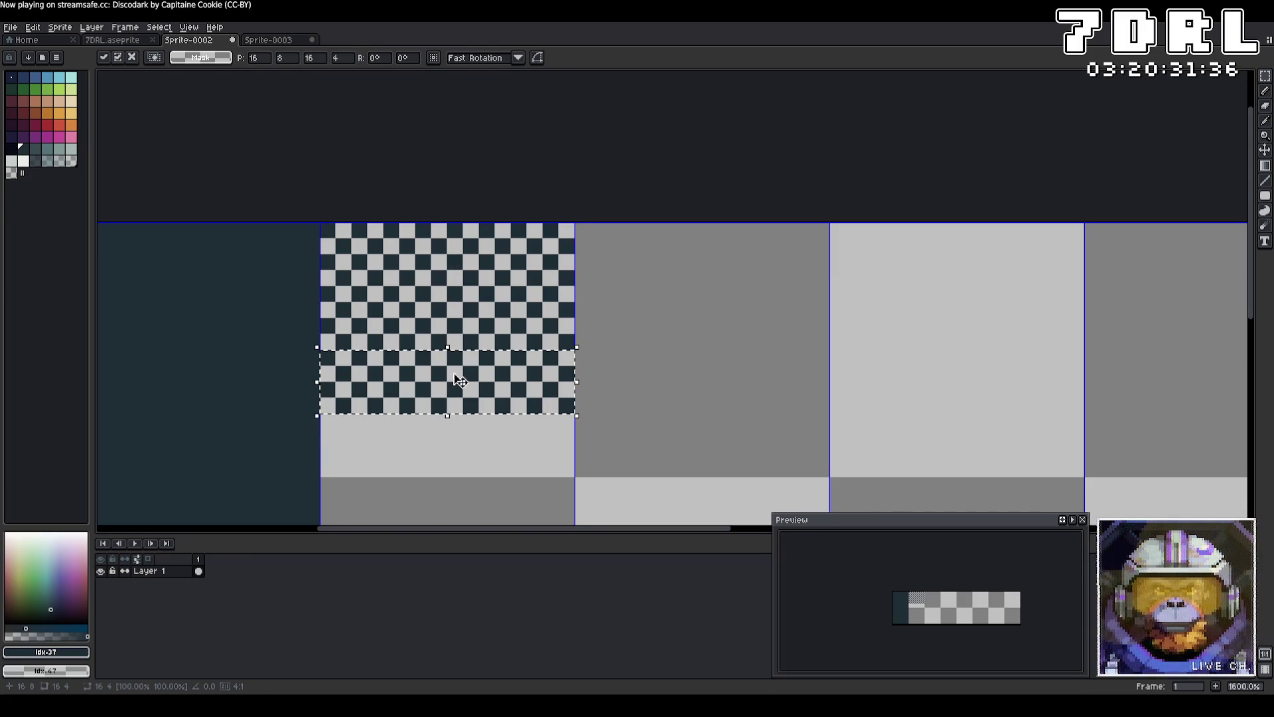
pyautogui.press('Return')
# Copy the top twelve checker rows and paste them into the tile's lower half.
pyautogui.moveTo(577, 416)
pyautogui.mouseDown()
pyautogui.moveTo(394, 251)
pyautogui.moveTo(340, 236)
pyautogui.mouseUp()
pyautogui.scroll(-3, 728, 330)
pyautogui.hotkey('ctrl', 'c')
pyautogui.hotkey('ctrl', 'v')
pyautogui.moveTo(484, 178); pyautogui.dragTo(476, 368)
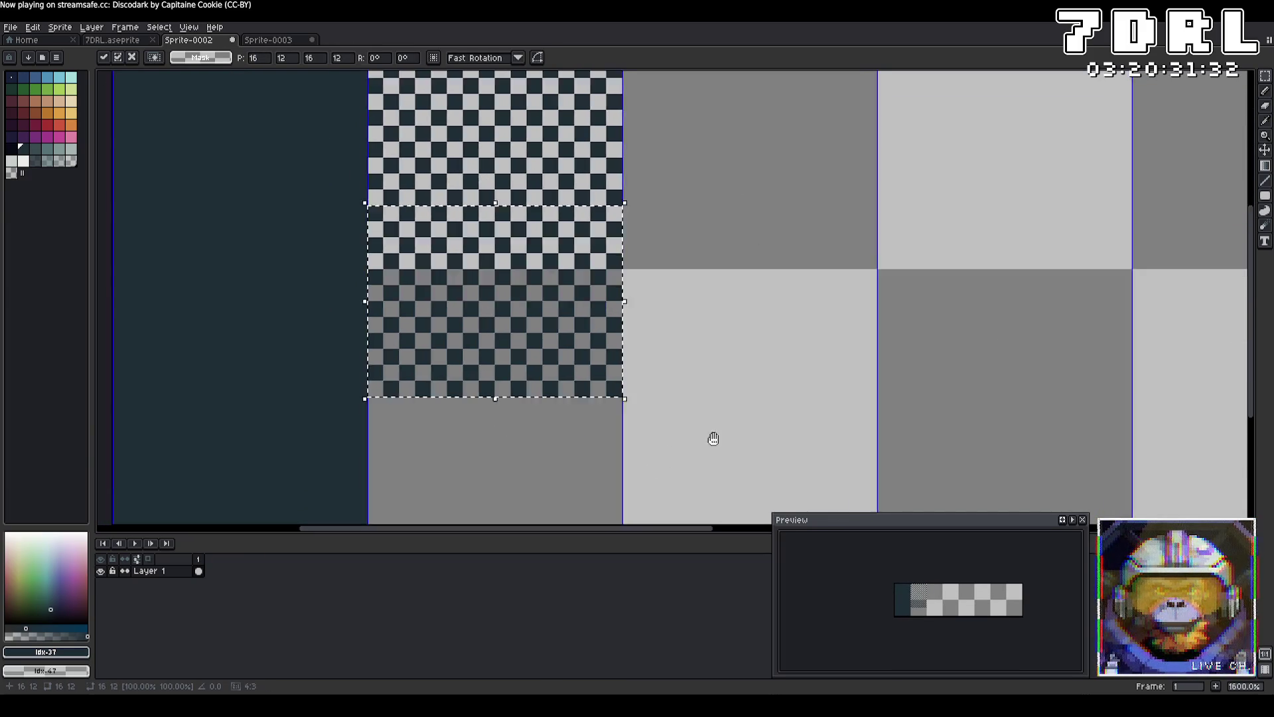
pyautogui.scroll(2, 708, 458)
pyautogui.moveTo(531, 245)
pyautogui.mouseDown()
pyautogui.moveTo(441, 345)
pyautogui.moveTo(445, 407)
pyautogui.mouseUp()
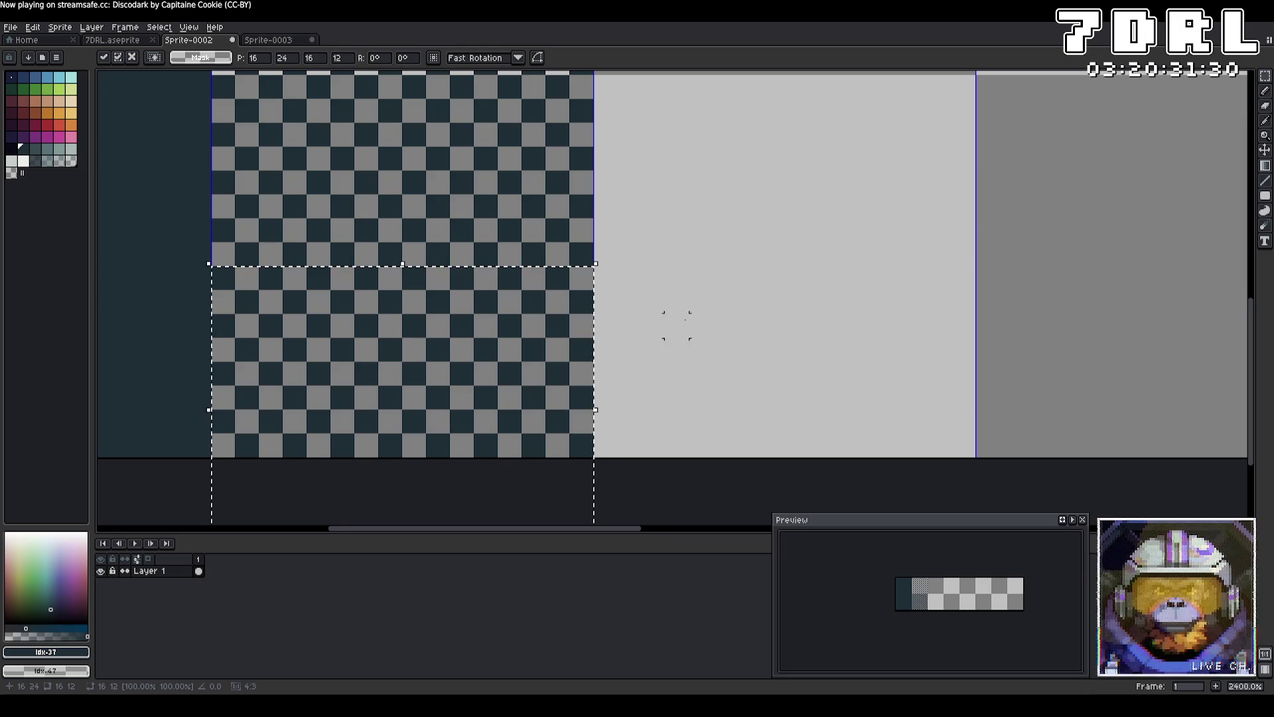
pyautogui.press('Return')
pyautogui.scroll(-2, 774, 227)
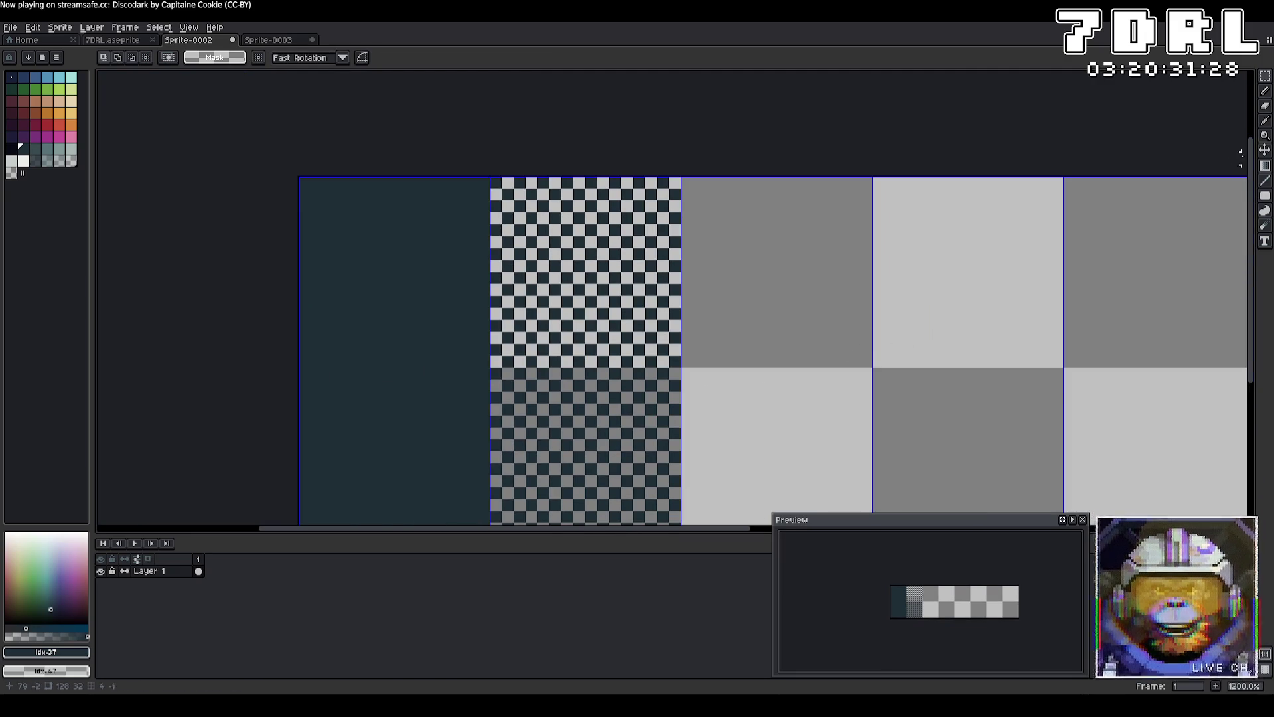
pyautogui.click(1265, 91)
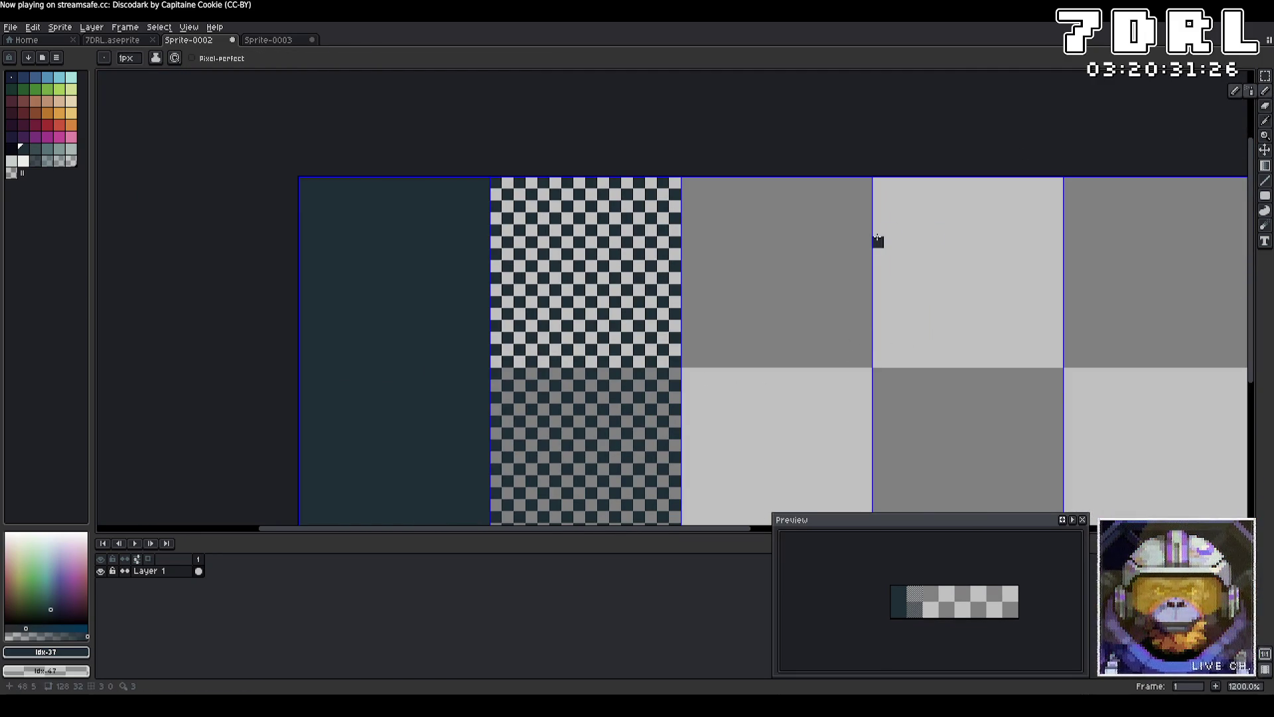
# Pencil a row of five evenly spaced dark dots across the third tile's top.
pyautogui.scroll(4, 734, 202)
pyautogui.scroll(-3, 614, 148)
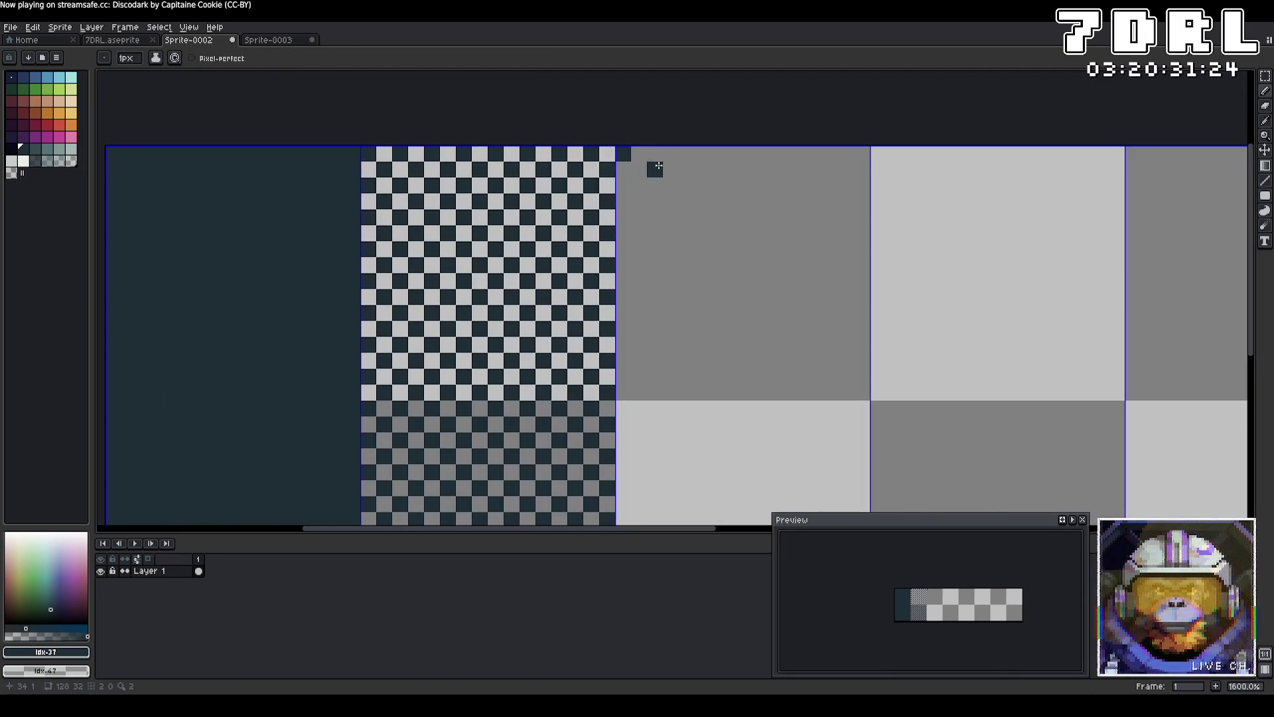
pyautogui.click(671, 153)
pyautogui.click(719, 154)
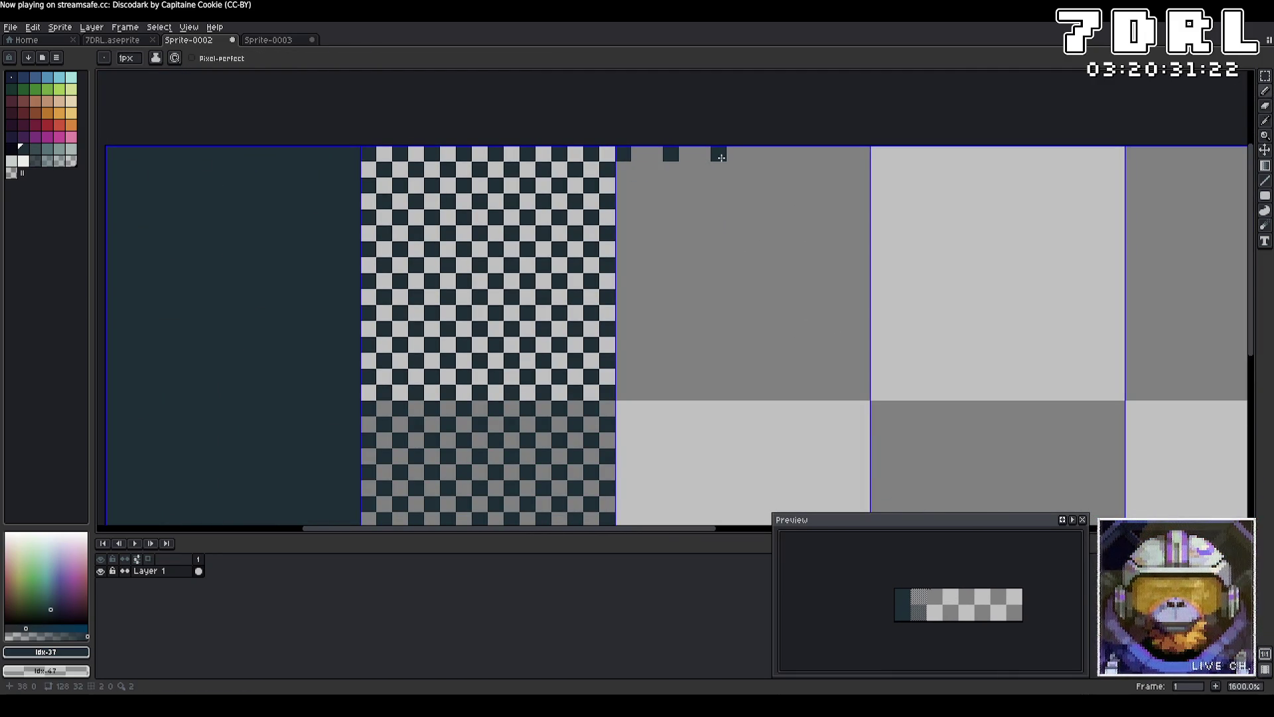
pyautogui.click(766, 153)
pyautogui.click(815, 153)
pyautogui.click(862, 153)
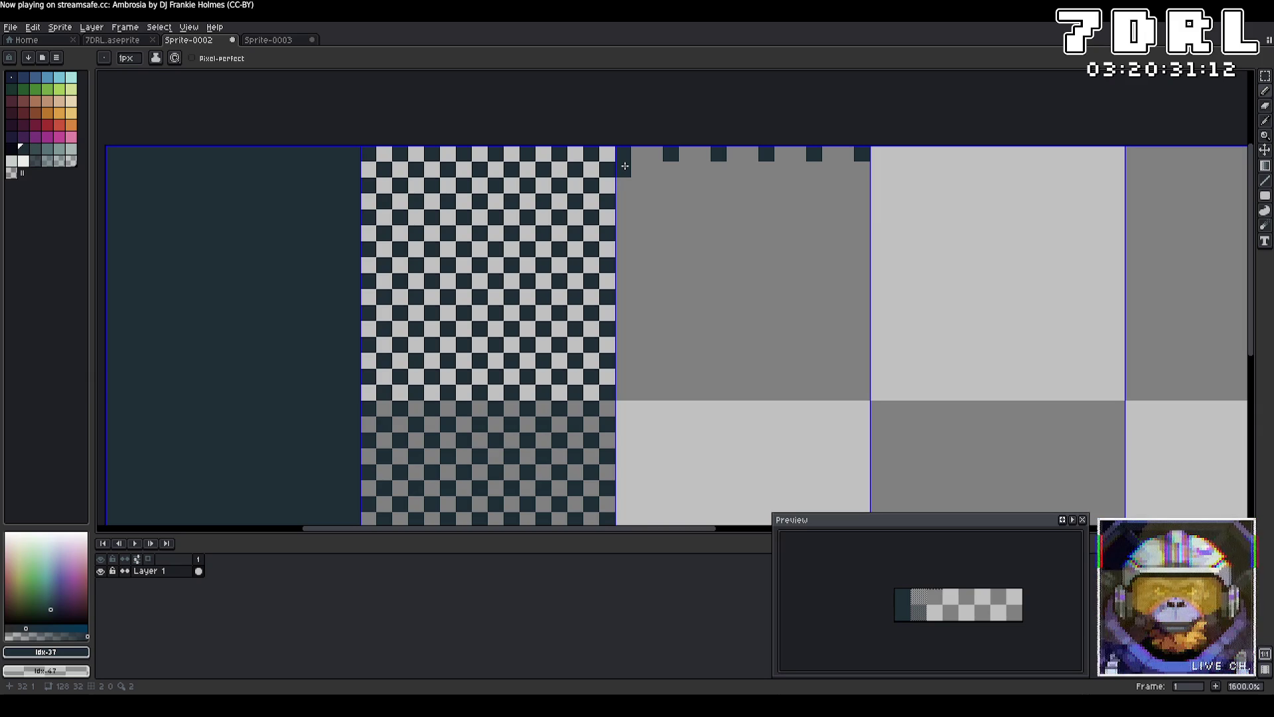
# Add a second, offset row of six dark dots lower in the tile.
pyautogui.click(624, 201)
pyautogui.click(671, 201)
pyautogui.click(718, 201)
pyautogui.click(766, 201)
pyautogui.click(814, 201)
pyautogui.click(862, 201)
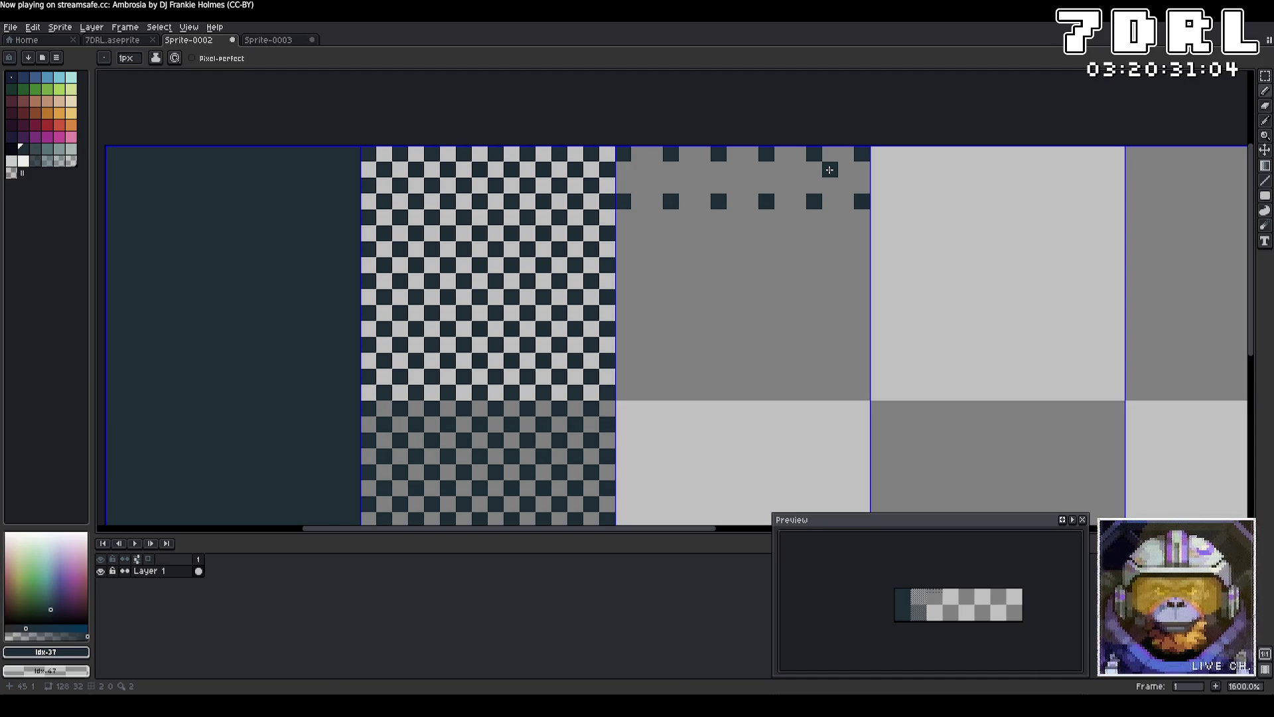
# Duplicate the two dot rows down the rest of the tile using marquee selections.
pyautogui.click(1264, 75)
pyautogui.moveTo(627, 146)
pyautogui.mouseDown()
pyautogui.moveTo(641, 171)
pyautogui.moveTo(866, 207)
pyautogui.mouseUp()
pyautogui.moveTo(680, 214); pyautogui.dragTo(677, 261)
pyautogui.click(719, 272)
pyautogui.moveTo(861, 252); pyautogui.dragTo(615, 145)
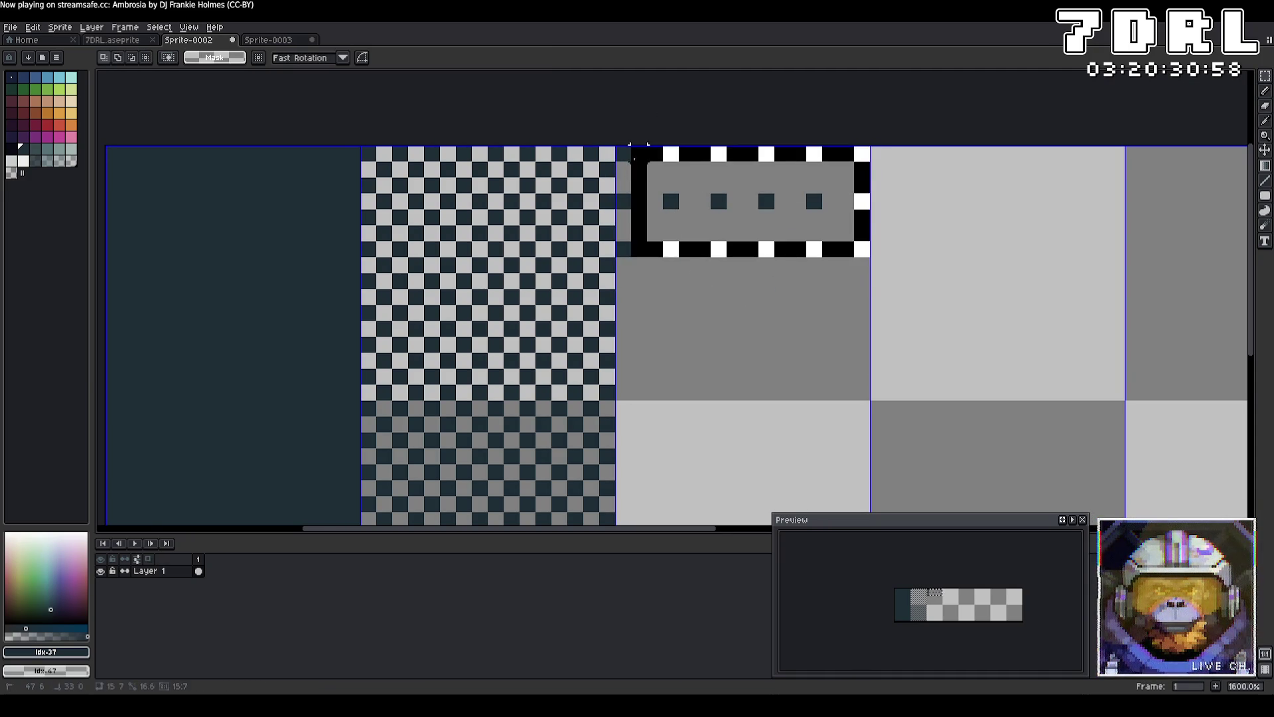
pyautogui.moveTo(677, 211)
pyautogui.mouseDown()
pyautogui.moveTo(667, 294)
pyautogui.moveTo(704, 219)
pyautogui.moveTo(685, 131)
pyautogui.moveTo(683, 319)
pyautogui.moveTo(748, 313)
pyautogui.moveTo(691, 356)
pyautogui.moveTo(671, 217)
pyautogui.moveTo(681, 361)
pyautogui.mouseUp()
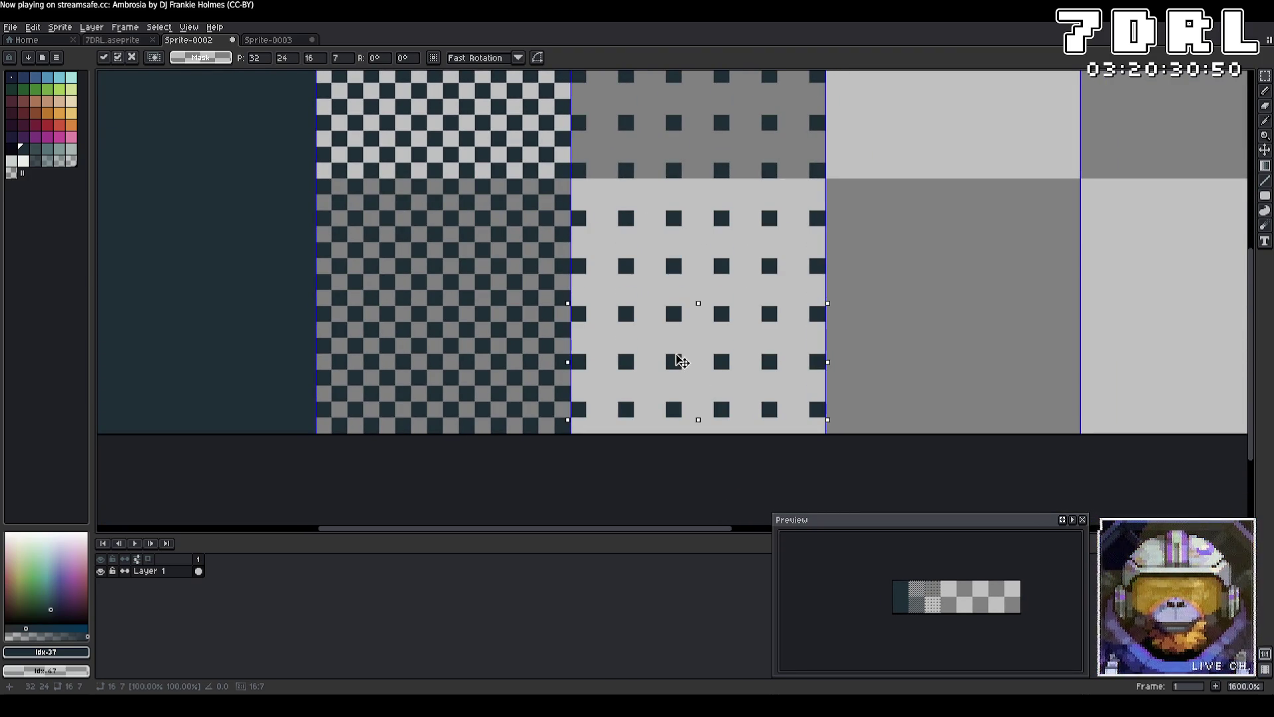
pyautogui.click(880, 445)
# Export the texture over the existing file, then run the Godot project with F5.
pyautogui.scroll(-2, 877, 444)
pyautogui.scroll(1, 879, 441)
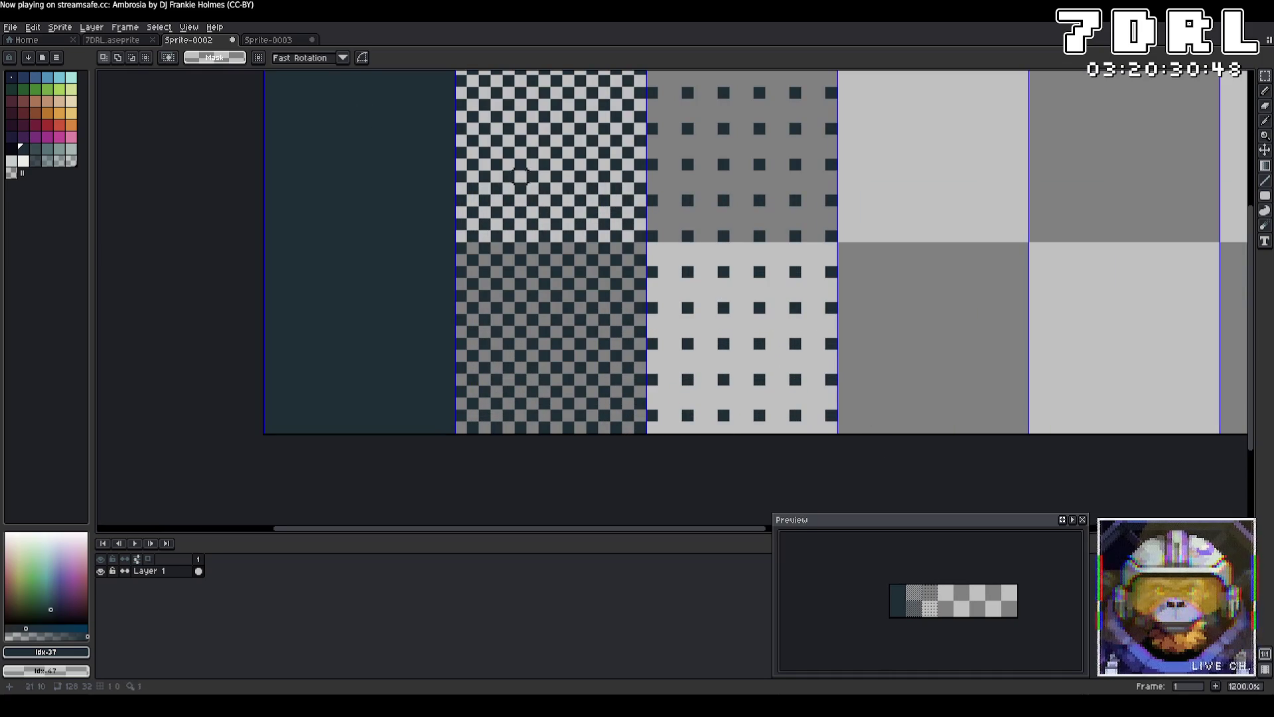
pyautogui.click(10, 28)
pyautogui.moveTo(77, 128)
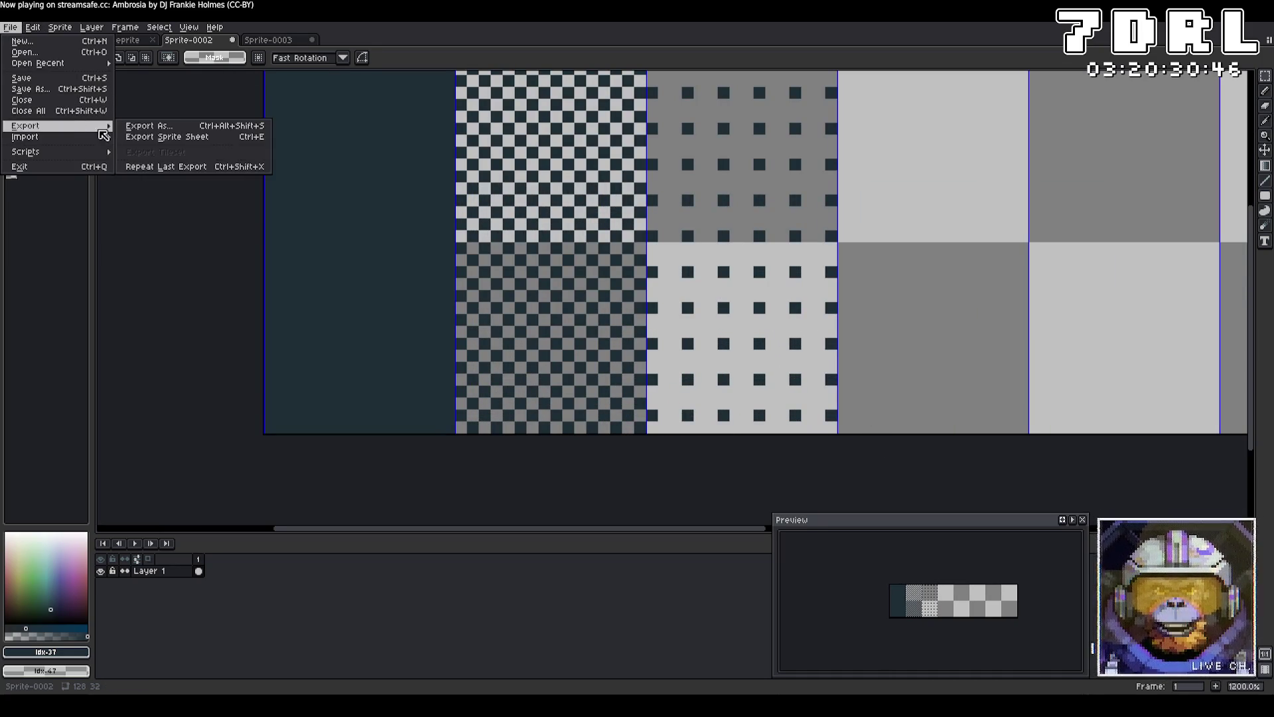
pyautogui.click(148, 126)
pyautogui.click(584, 285)
pyautogui.click(625, 388)
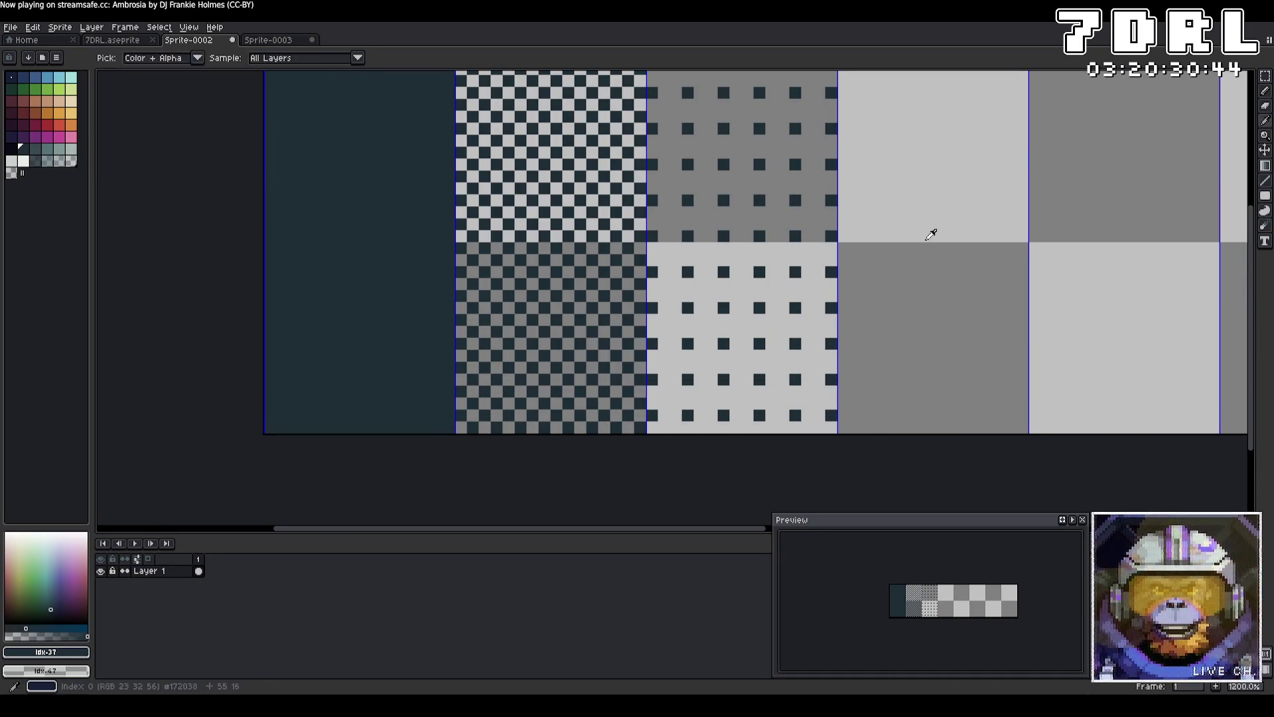
pyautogui.hotkey('alt', 'Tab')
pyautogui.press('F5')
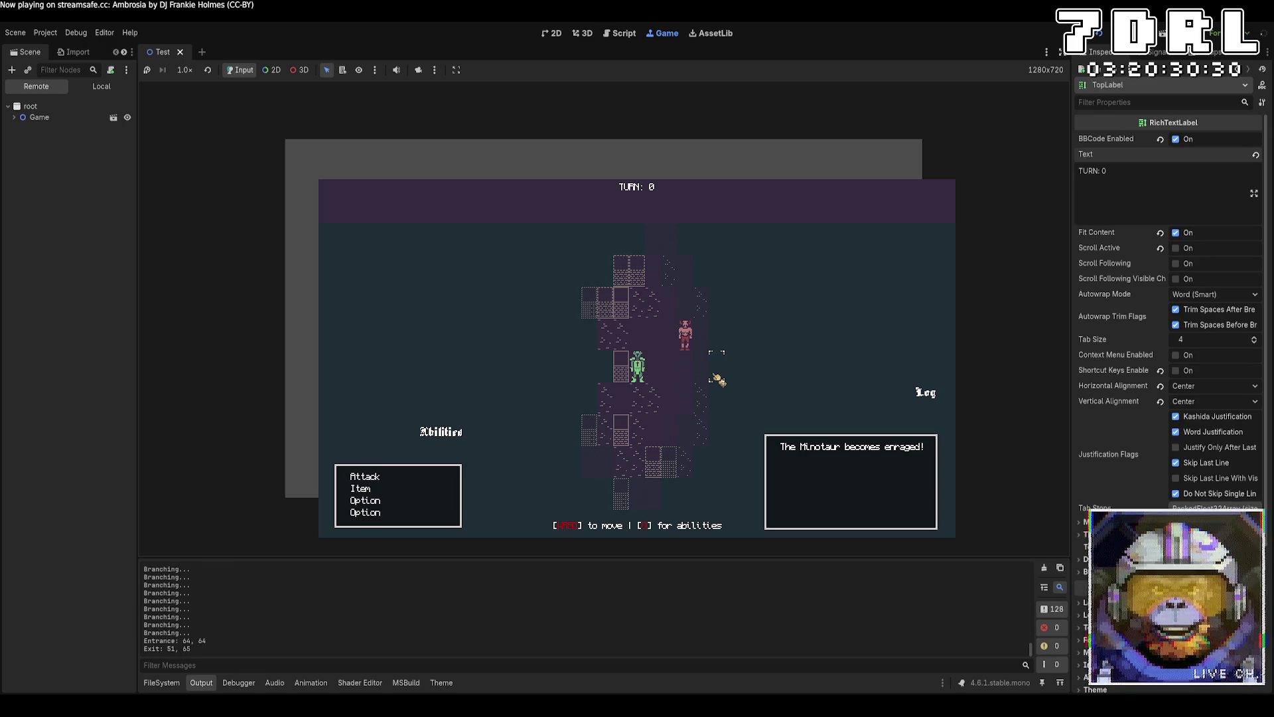
# Walk the player down, right and back up toward the minotaur, watching the dithered lighting bands.
pyautogui.press('s')
pyautogui.press('s')
pyautogui.press('s')
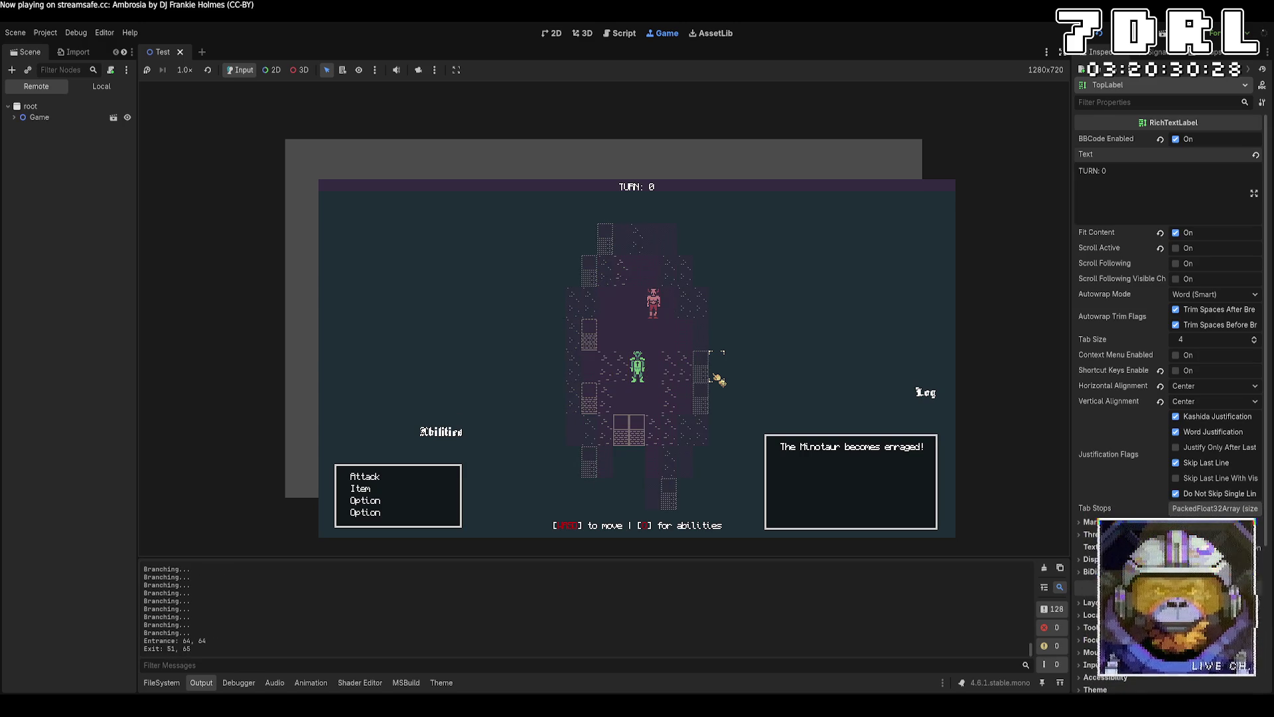
pyautogui.press('d')
pyautogui.press('d')
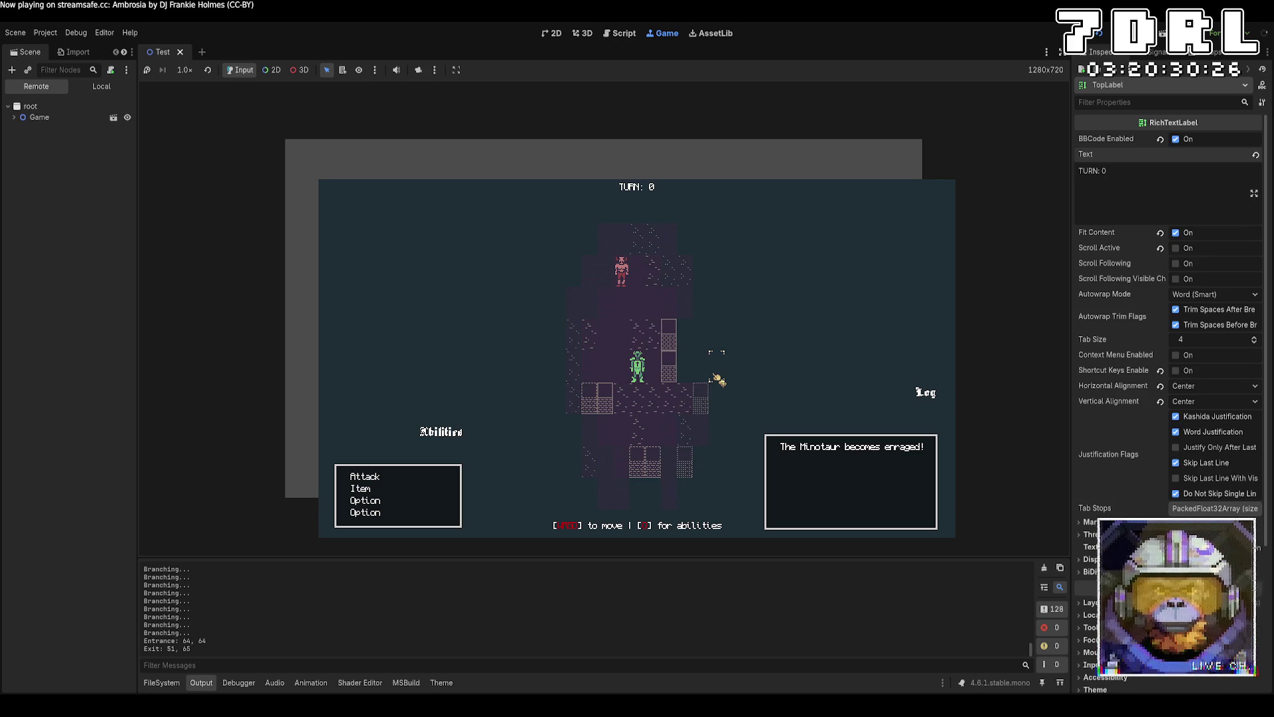
pyautogui.press('s')
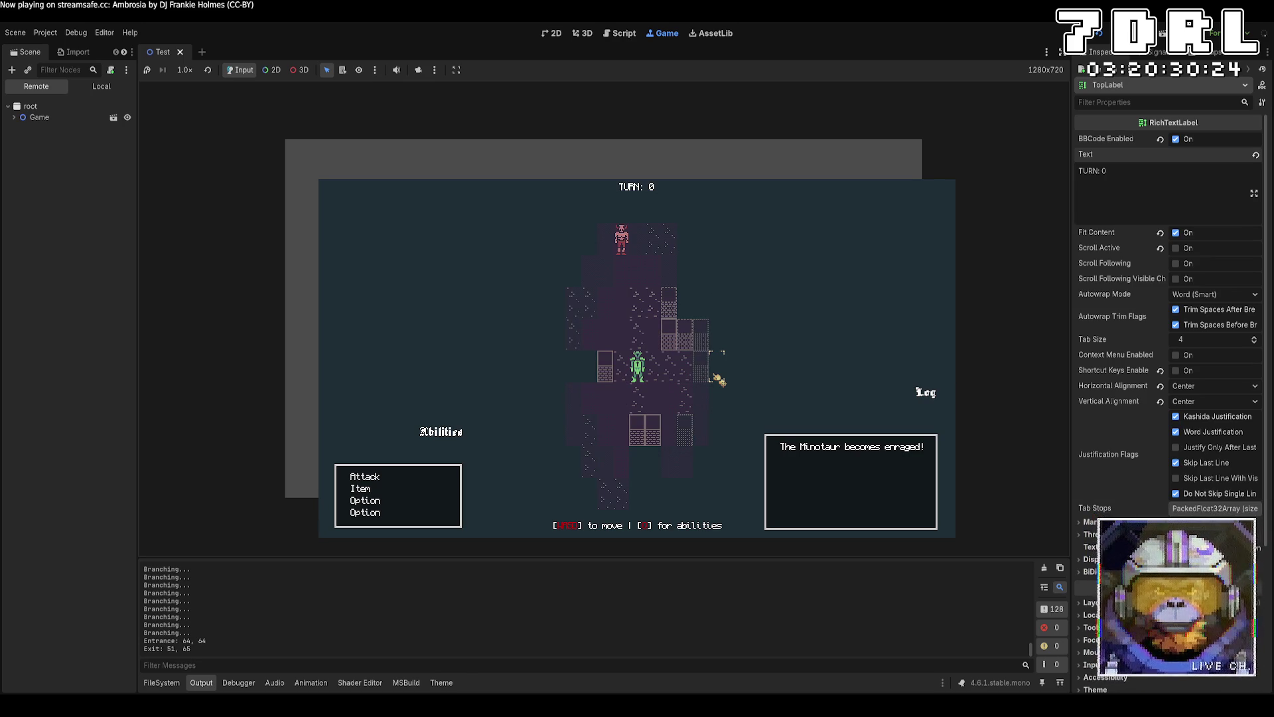
pyautogui.press('s')
pyautogui.press('s')
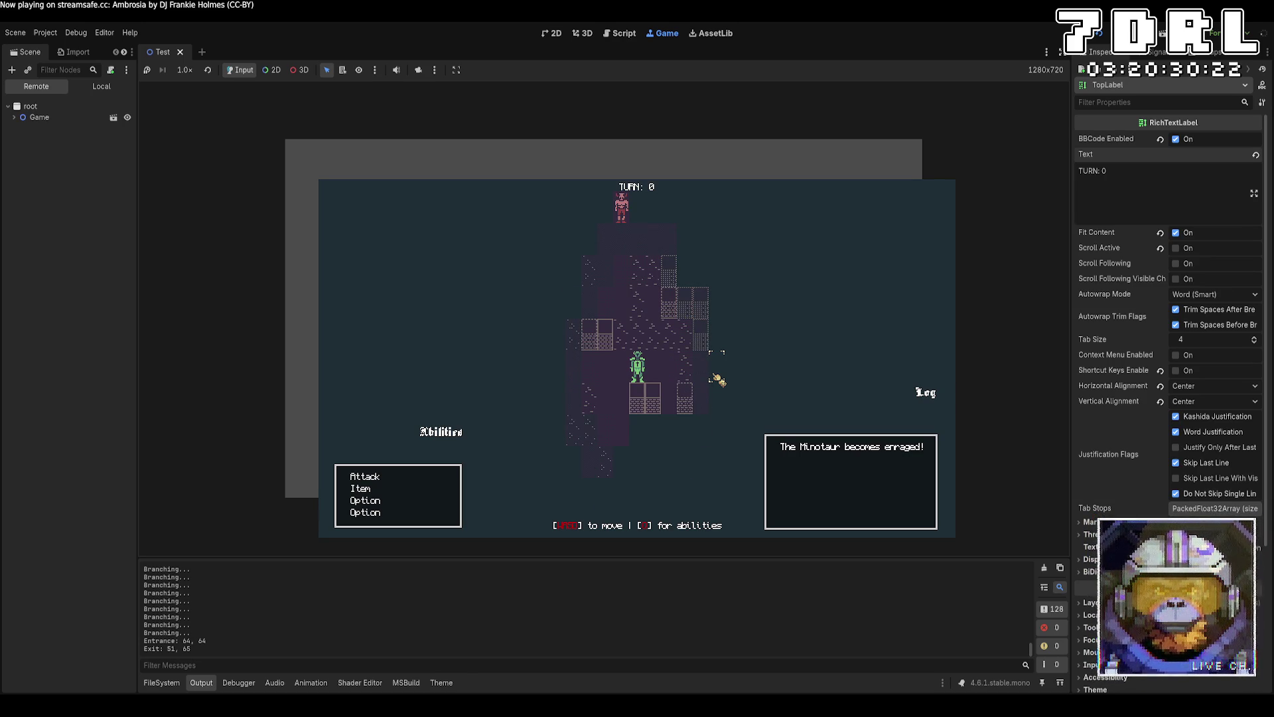
pyautogui.press('s')
pyautogui.press('s')
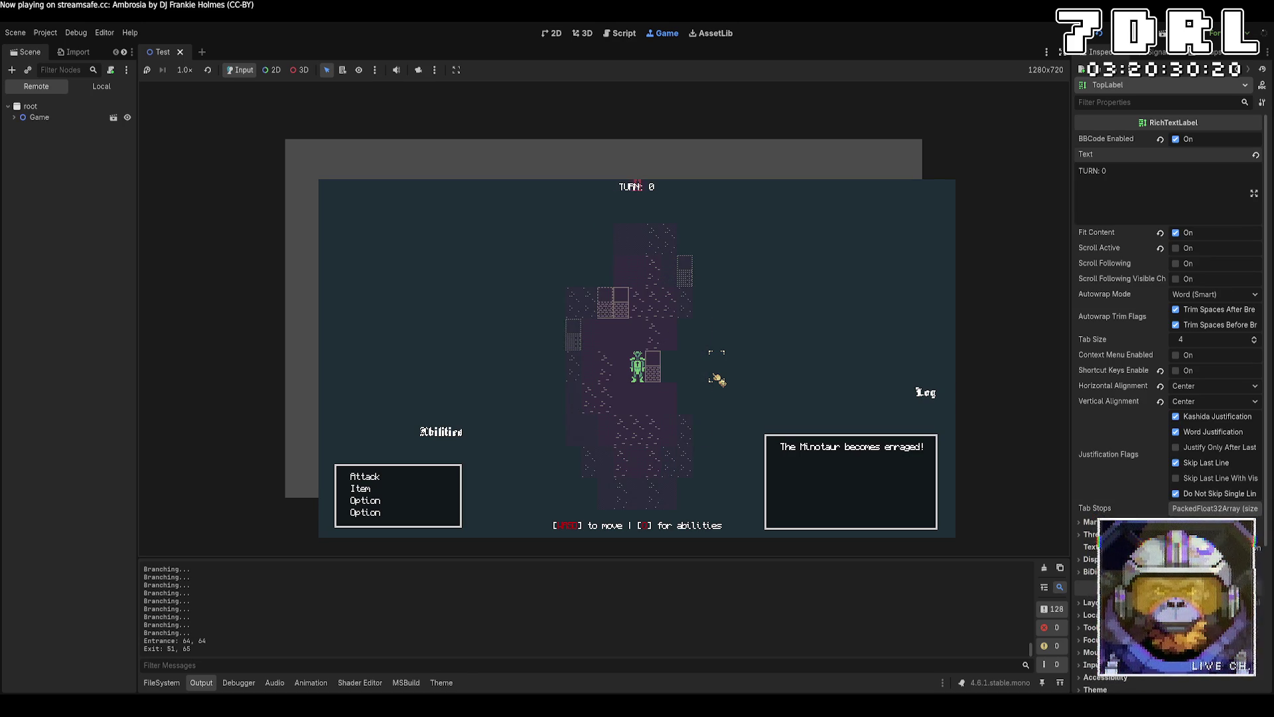
pyautogui.press('w')
pyautogui.press('w')
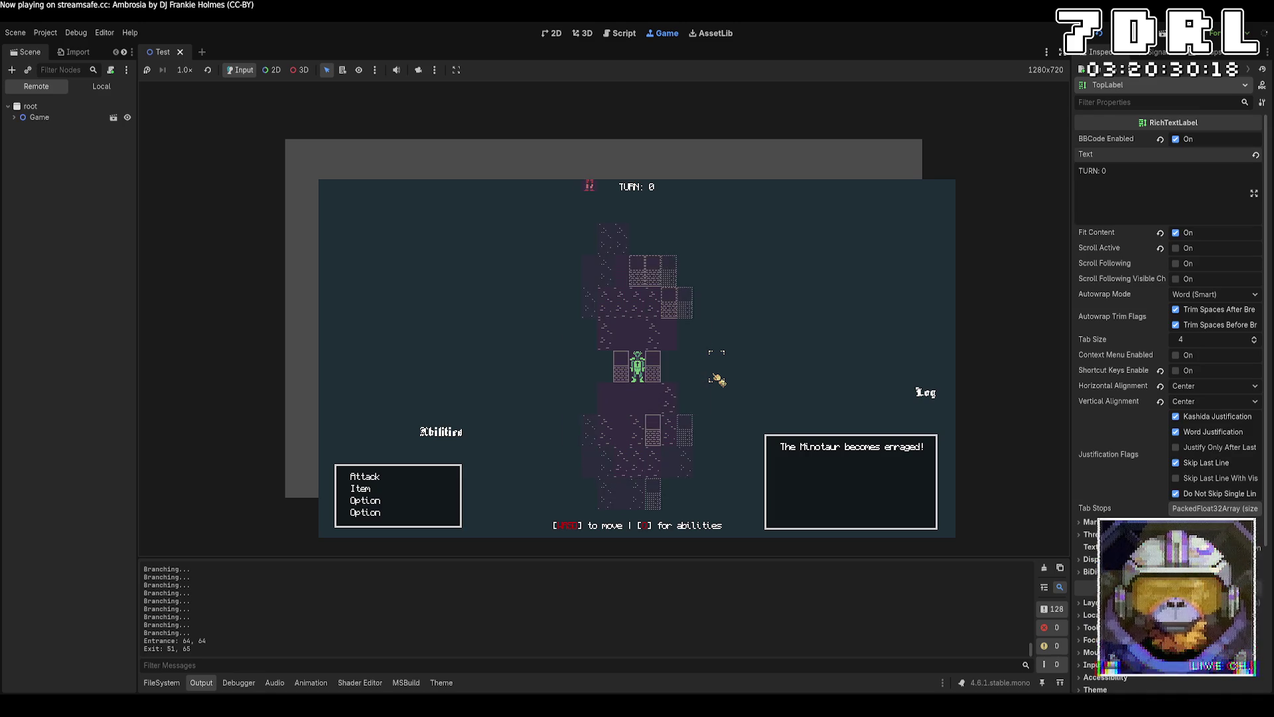
pyautogui.press('w')
pyautogui.press('w')
pyautogui.press('w')
pyautogui.press('w')
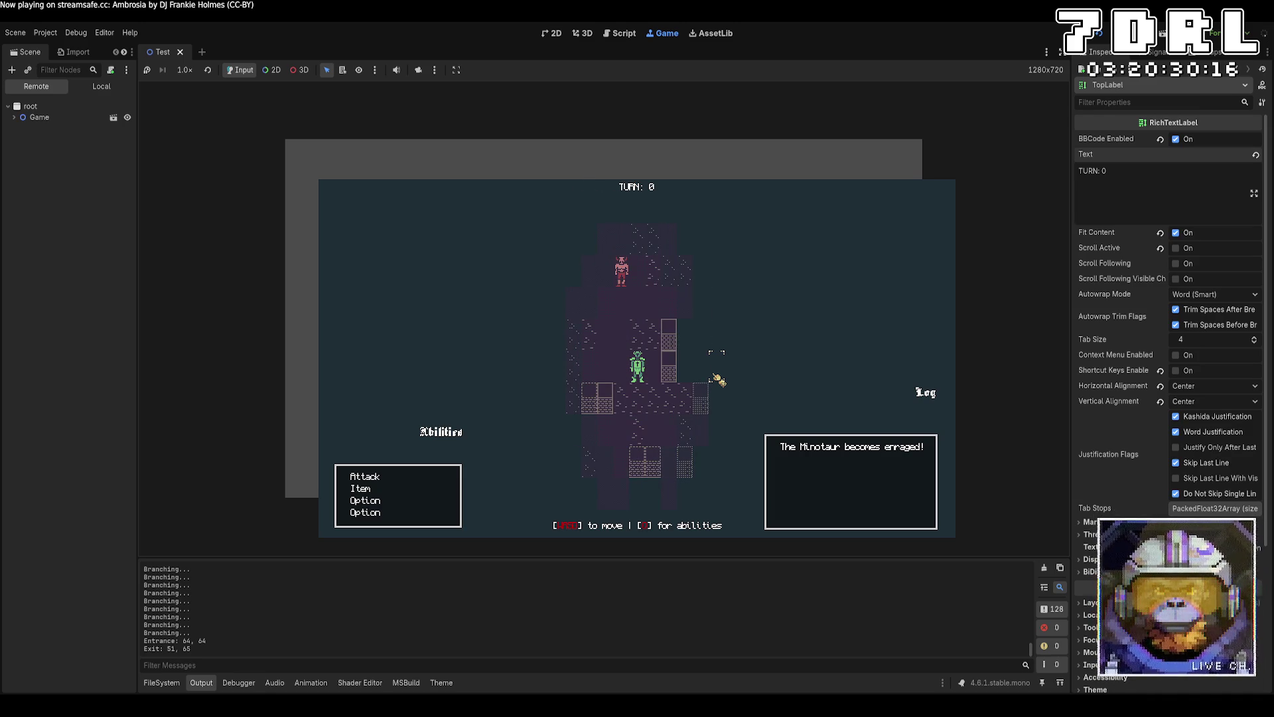
pyautogui.press('w')
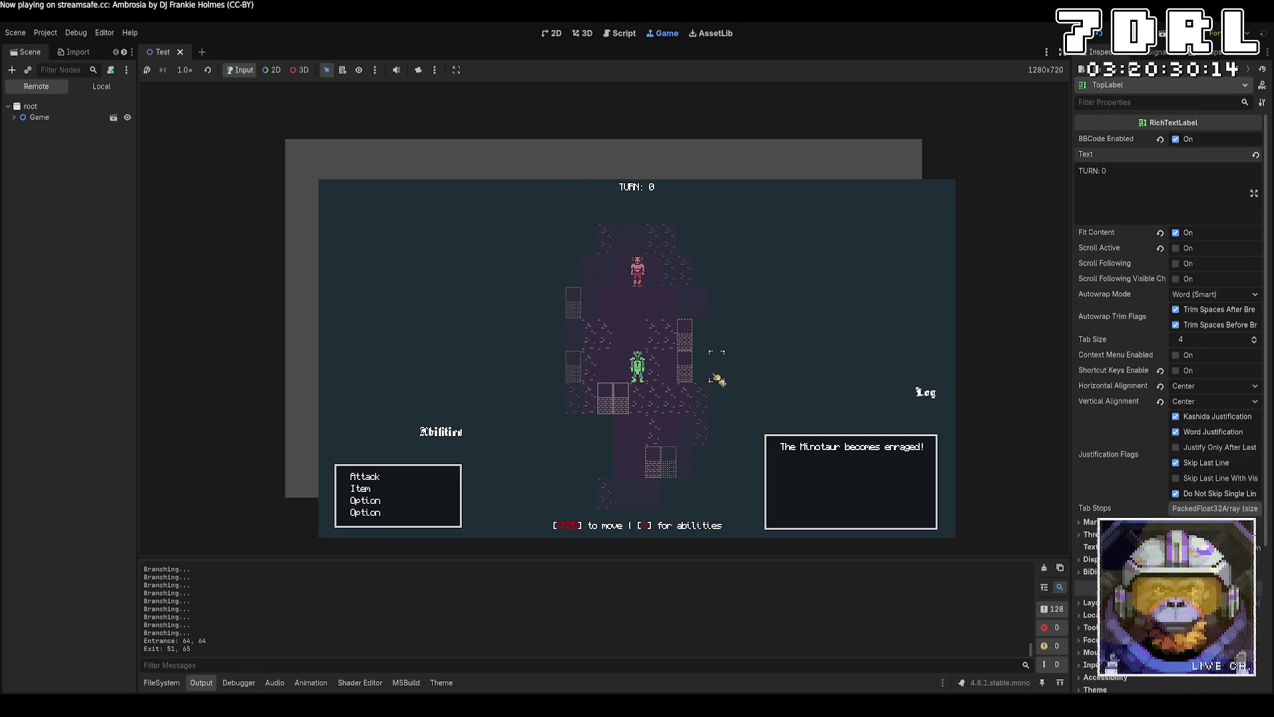
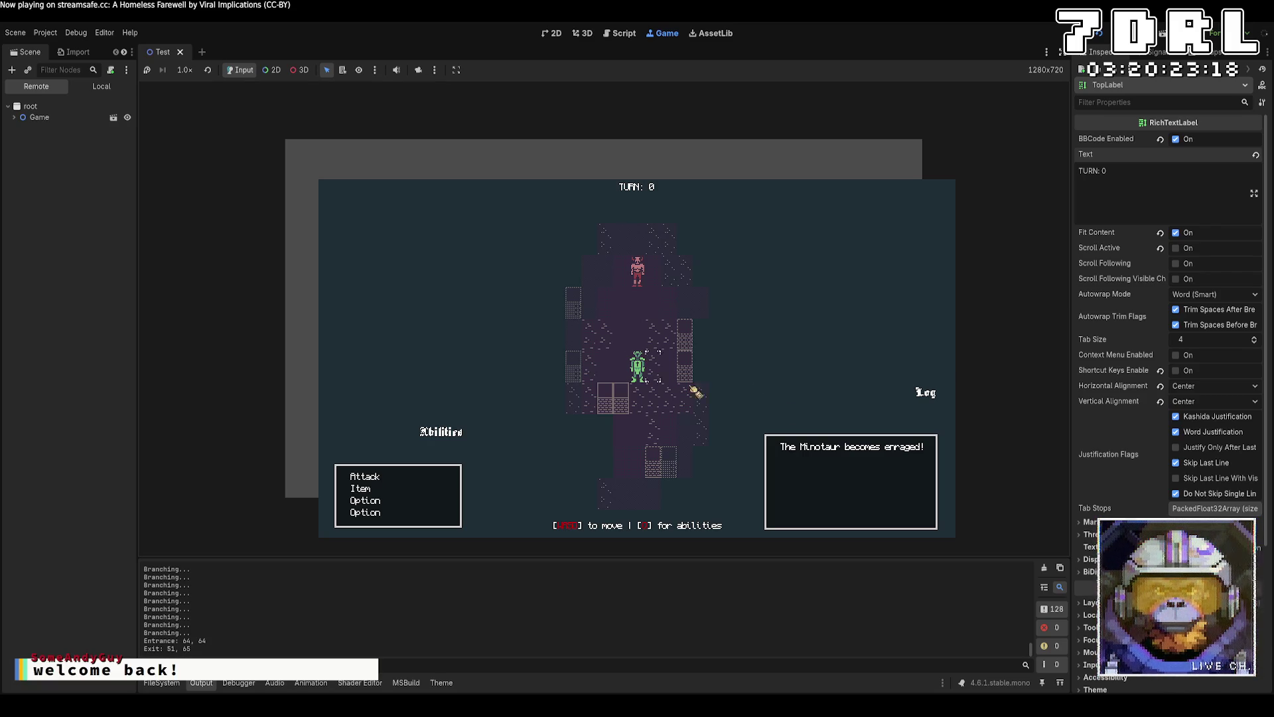
# Step beside the Minotaur, hit it twice for 10 damage each, then stop the game.
pyautogui.press('w')
pyautogui.press('w')
pyautogui.click(372, 478)
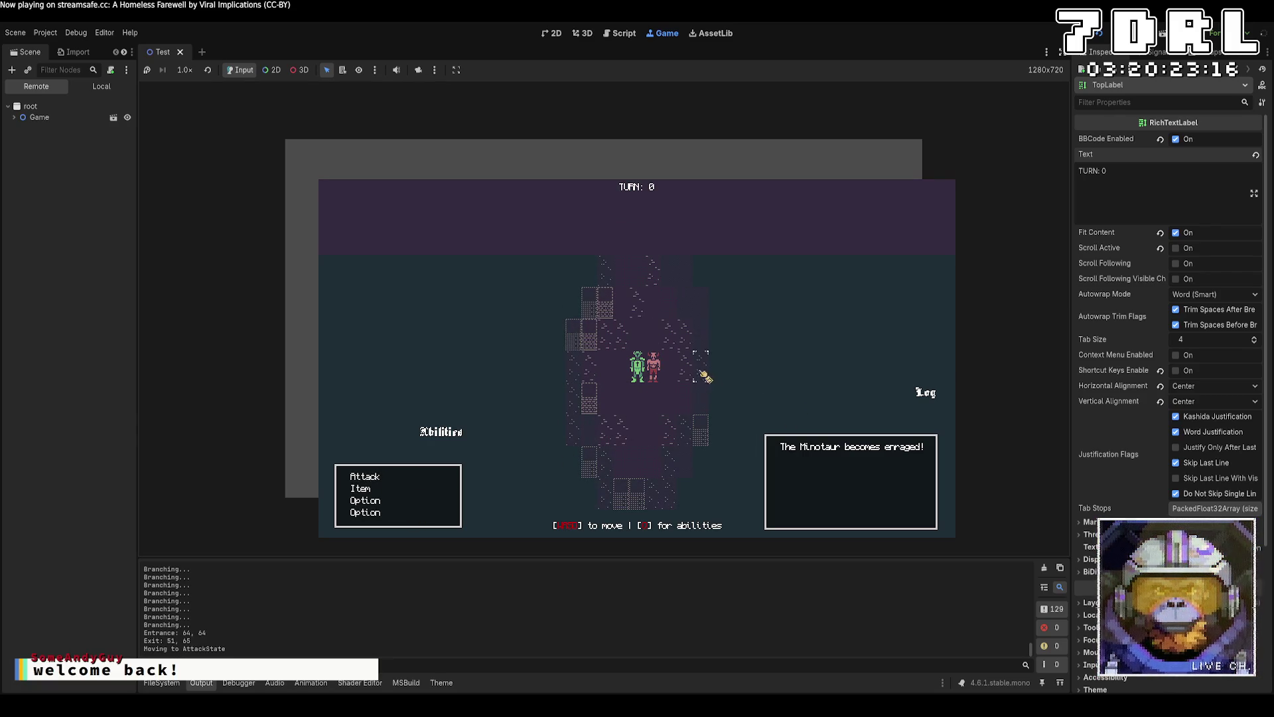
pyautogui.click(365, 477)
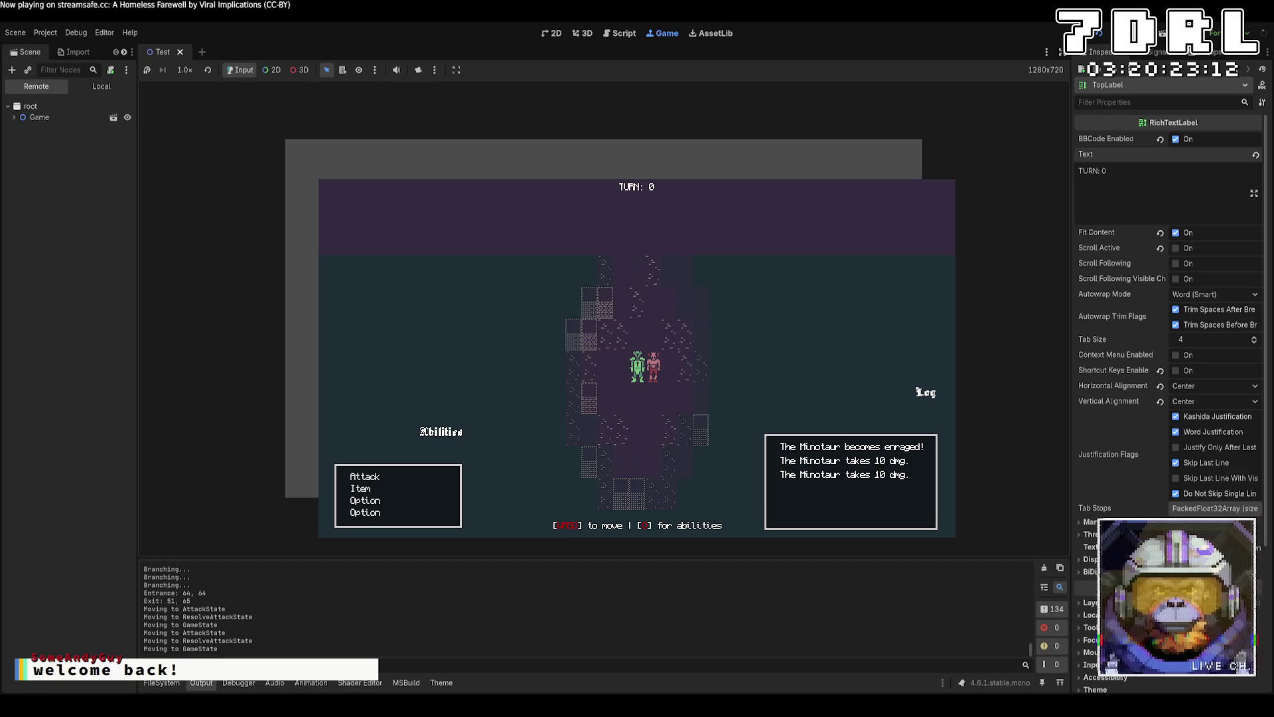
pyautogui.press('F8')
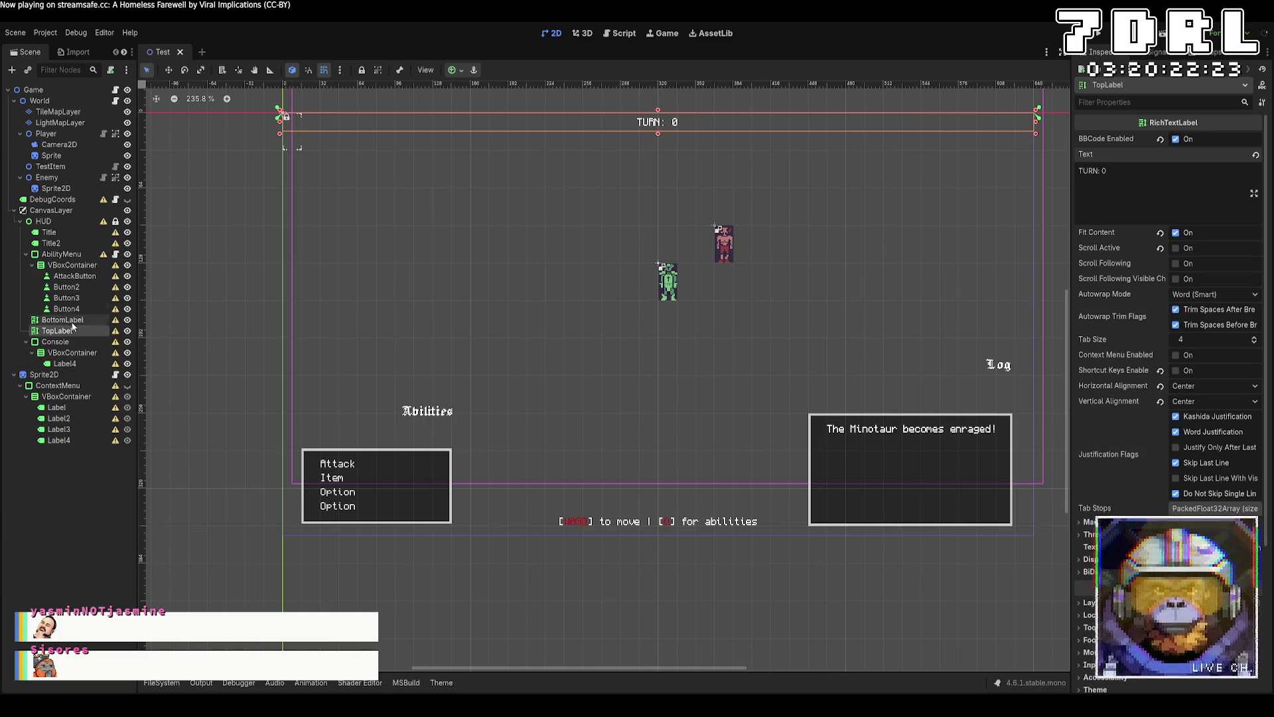
# Nudge the Abilities (Title) and Log (Title2) heading labels down to rest on their panels.
pyautogui.click(437, 416)
pyautogui.press('Down')
pyautogui.press('Down')
pyautogui.press('Down')
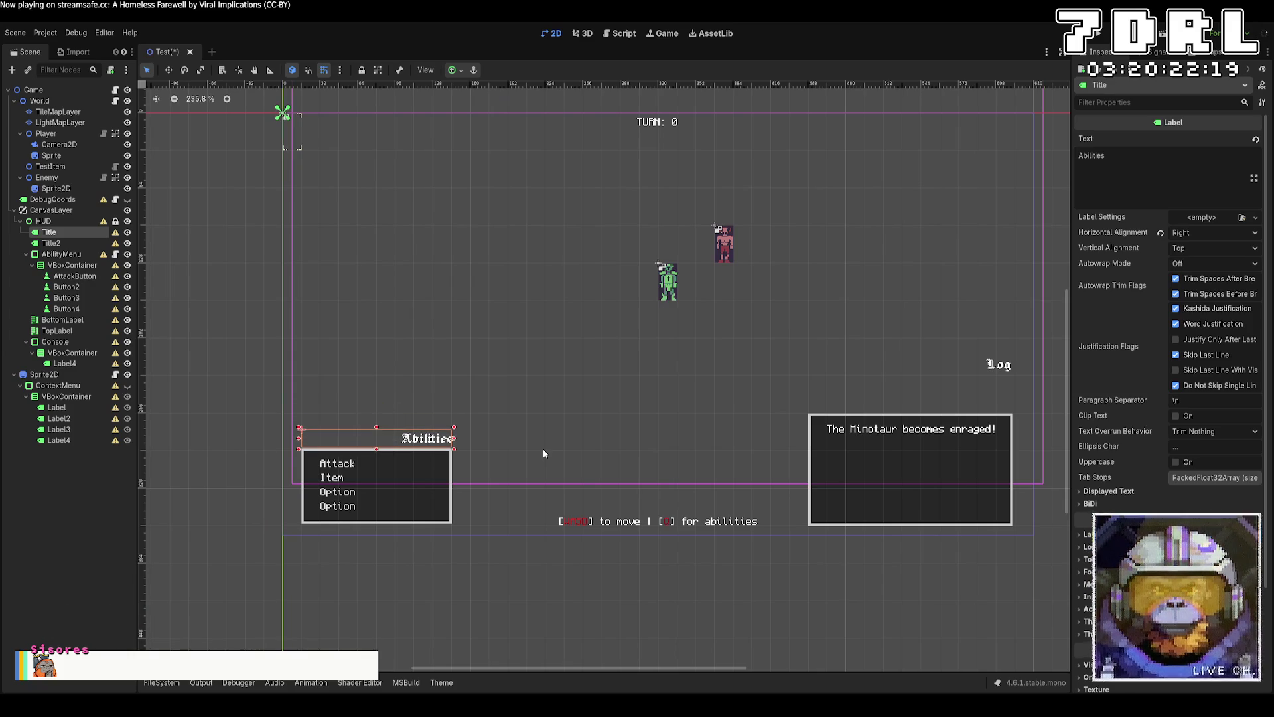
pyautogui.click(1002, 370)
pyautogui.press('Down')
pyautogui.press('Down')
pyautogui.press('Down')
pyautogui.press('Down')
pyautogui.press('Down')
pyautogui.press('Down')
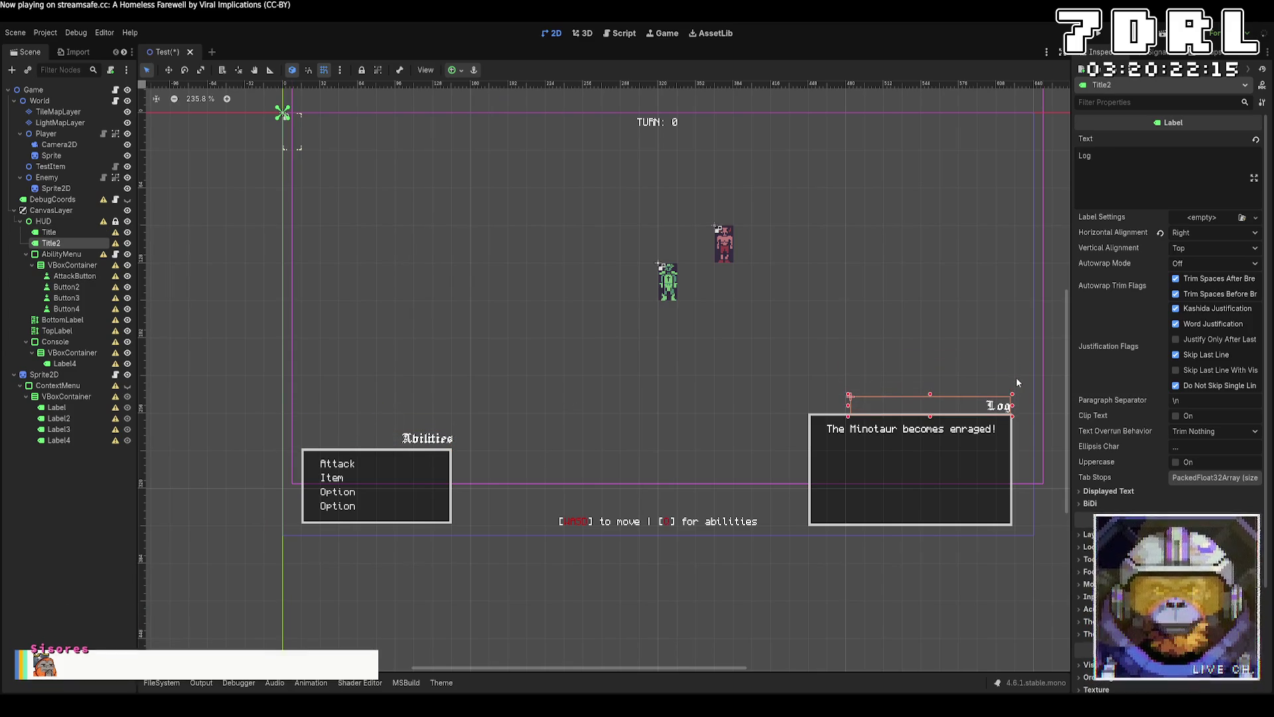
pyautogui.press('Down')
pyautogui.press('Down')
pyautogui.press('Down')
pyautogui.click(922, 652)
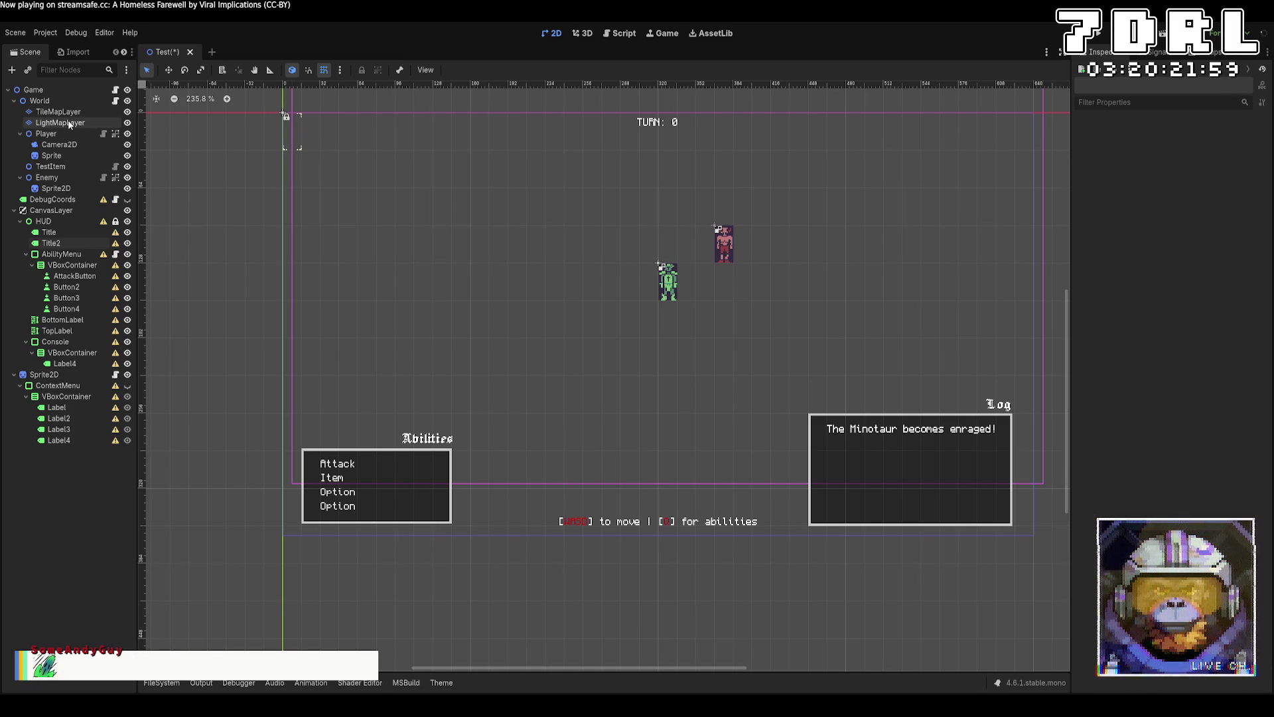
# Move LightMapLayer below Enemy, then test-run the game, stepping right and back left, and stop it.
pyautogui.moveTo(69, 125)
pyautogui.mouseDown()
pyautogui.moveTo(87, 198)
pyautogui.moveTo(66, 102)
pyautogui.moveTo(37, 199)
pyautogui.mouseUp()
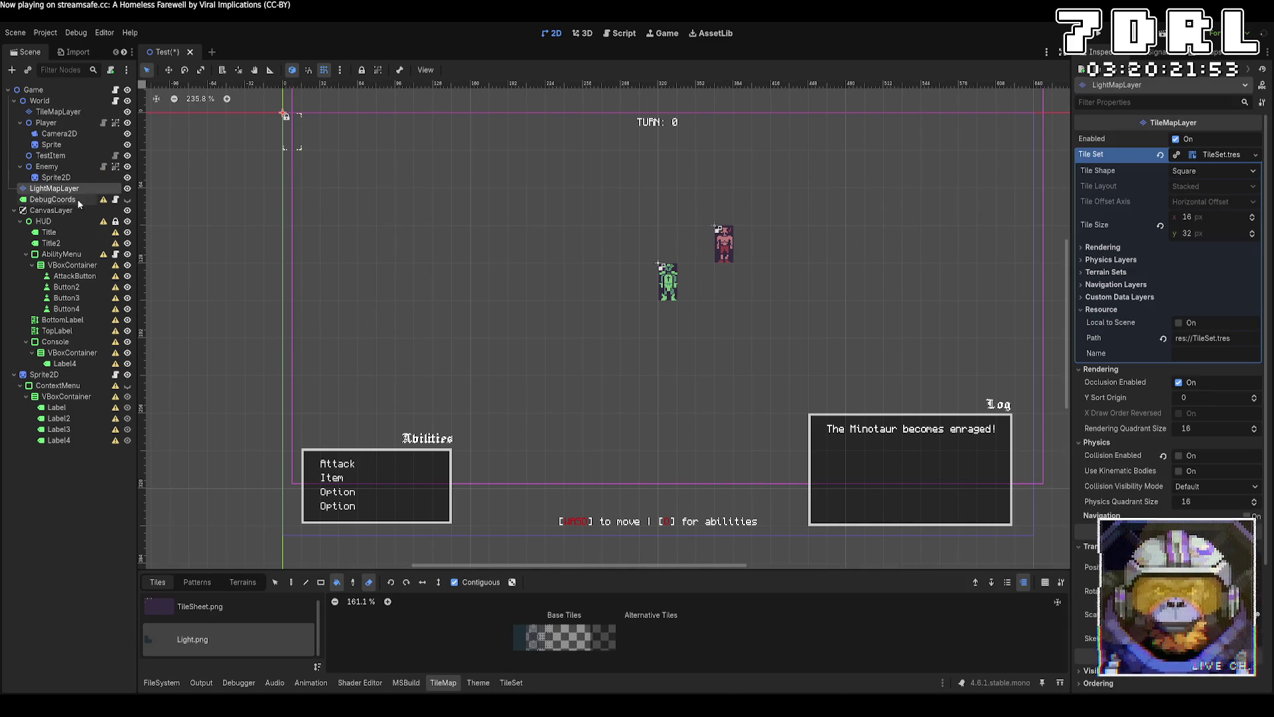
pyautogui.click(1100, 39)
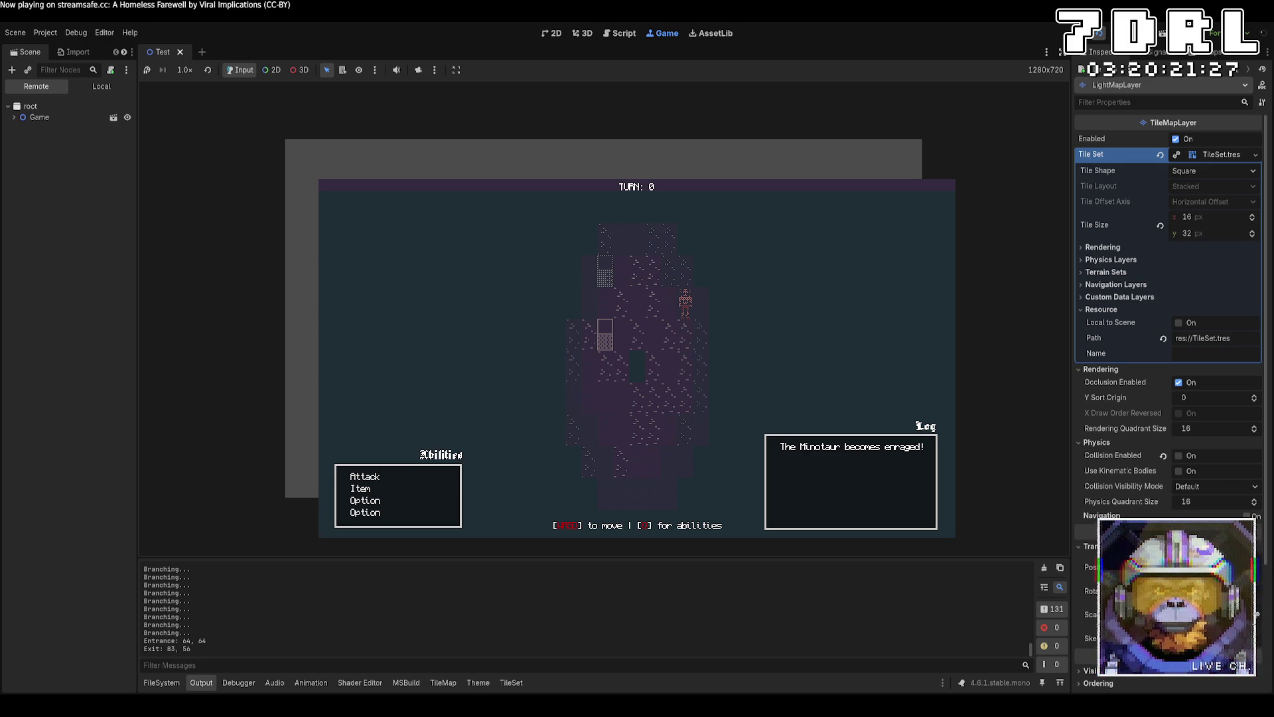
pyautogui.press('d')
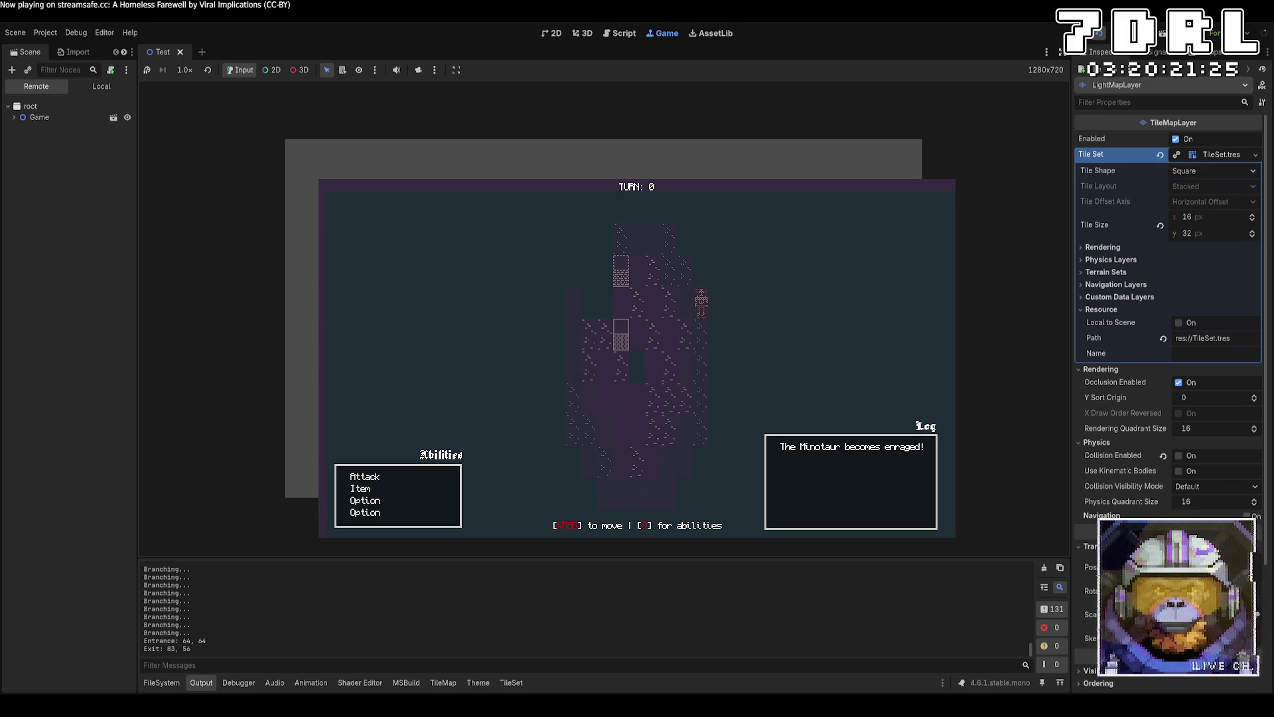
pyautogui.press('a')
pyautogui.press('a')
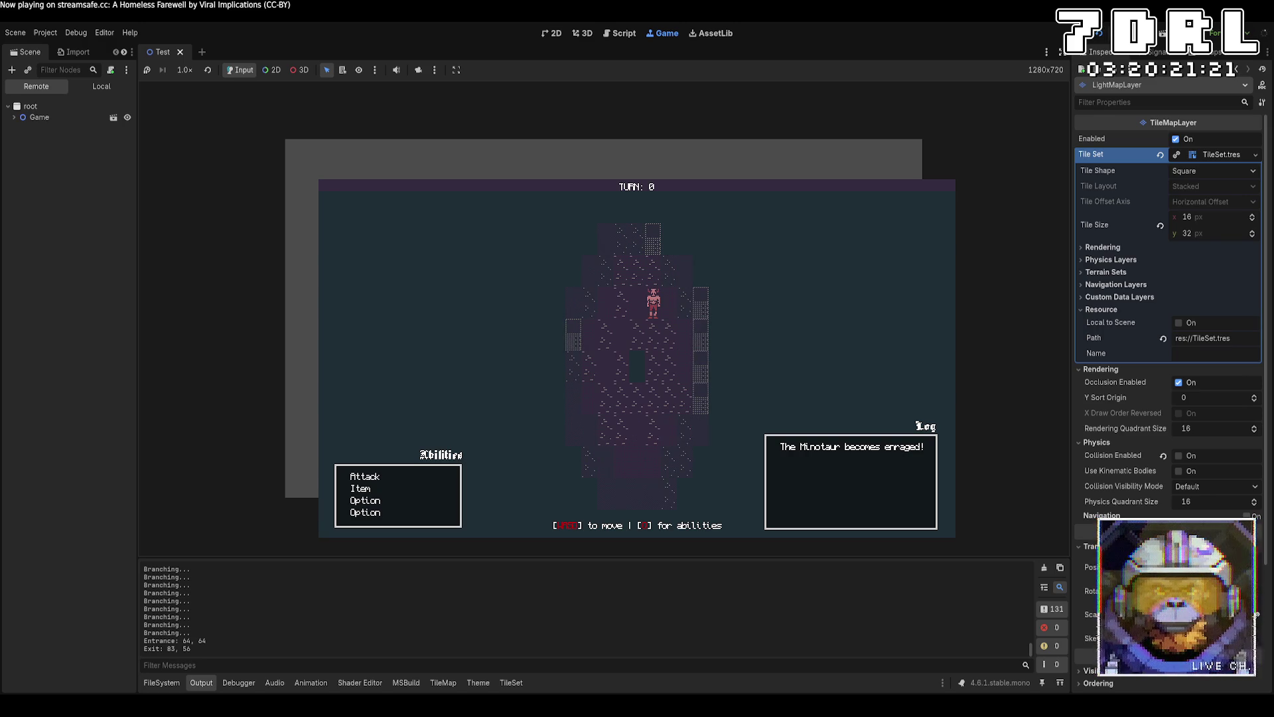
pyautogui.press('F8')
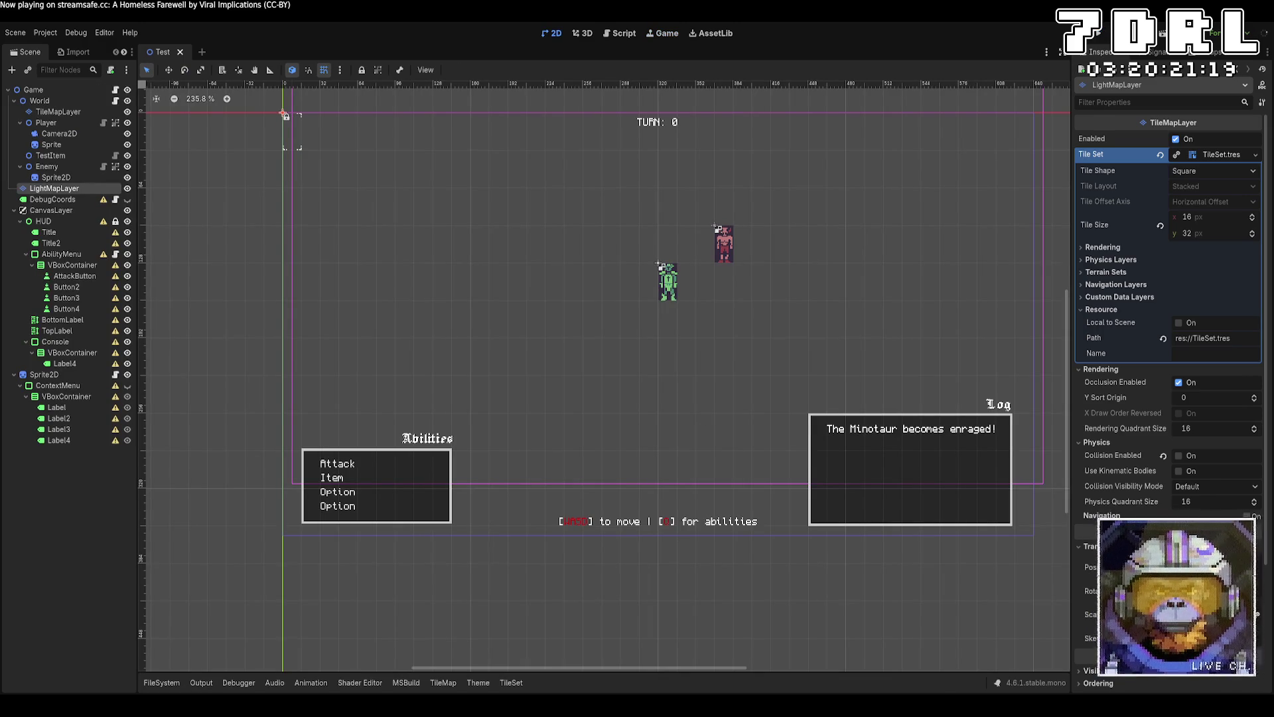
pyautogui.hotkey('alt', 'Tab')
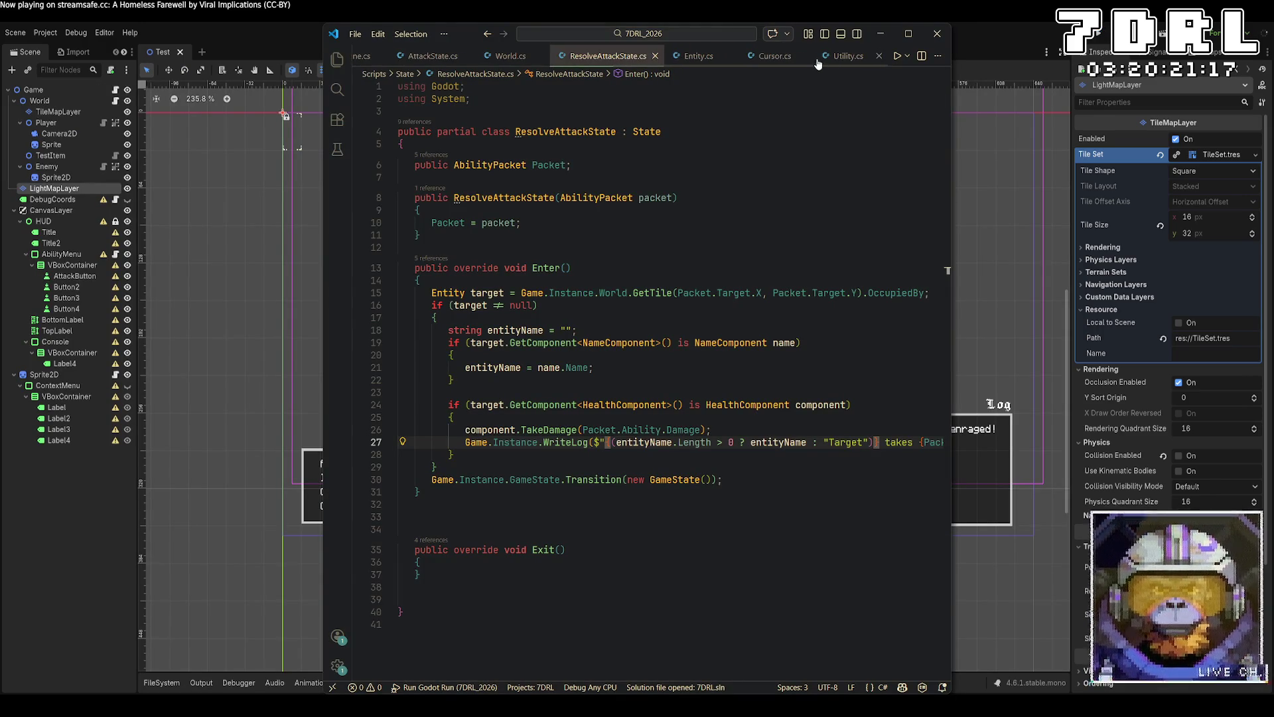
# Open the Shadowcast.cs script in VS Code.
pyautogui.scroll(-3, 819, 62)
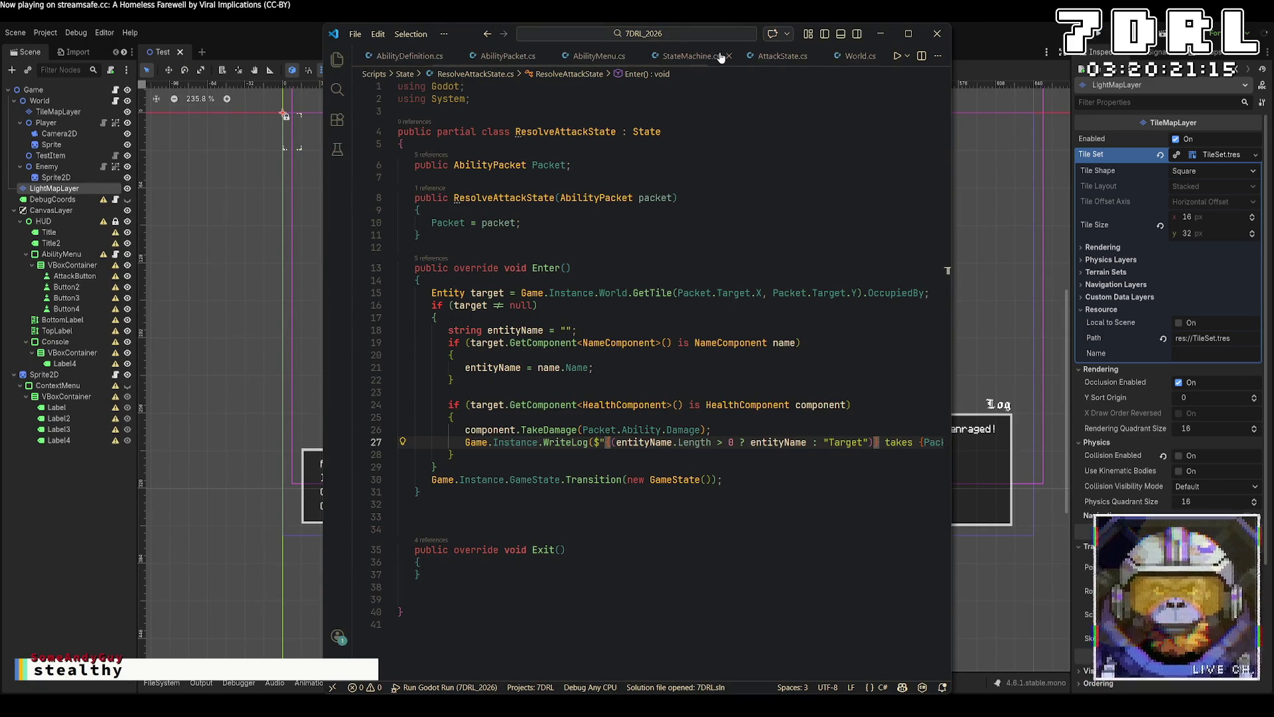
pyautogui.scroll(-2, 726, 62)
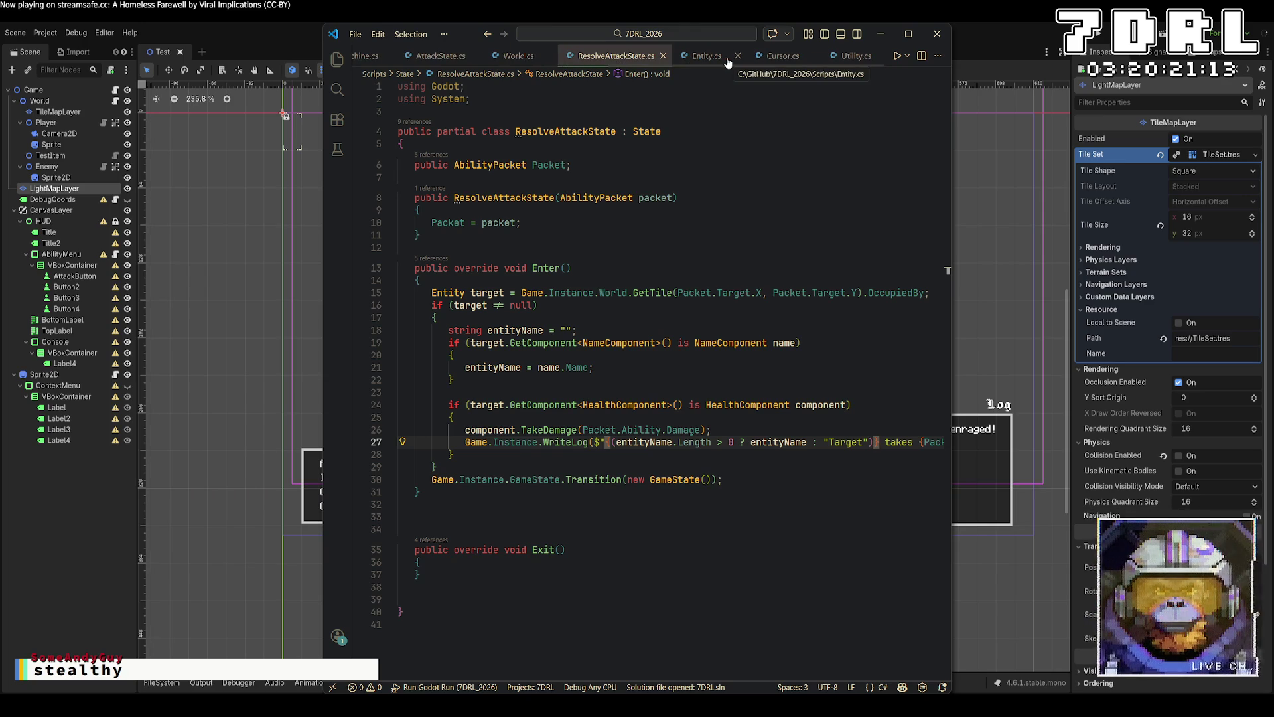
pyautogui.hotkey('ctrl', 'p')
pyautogui.write('sa')
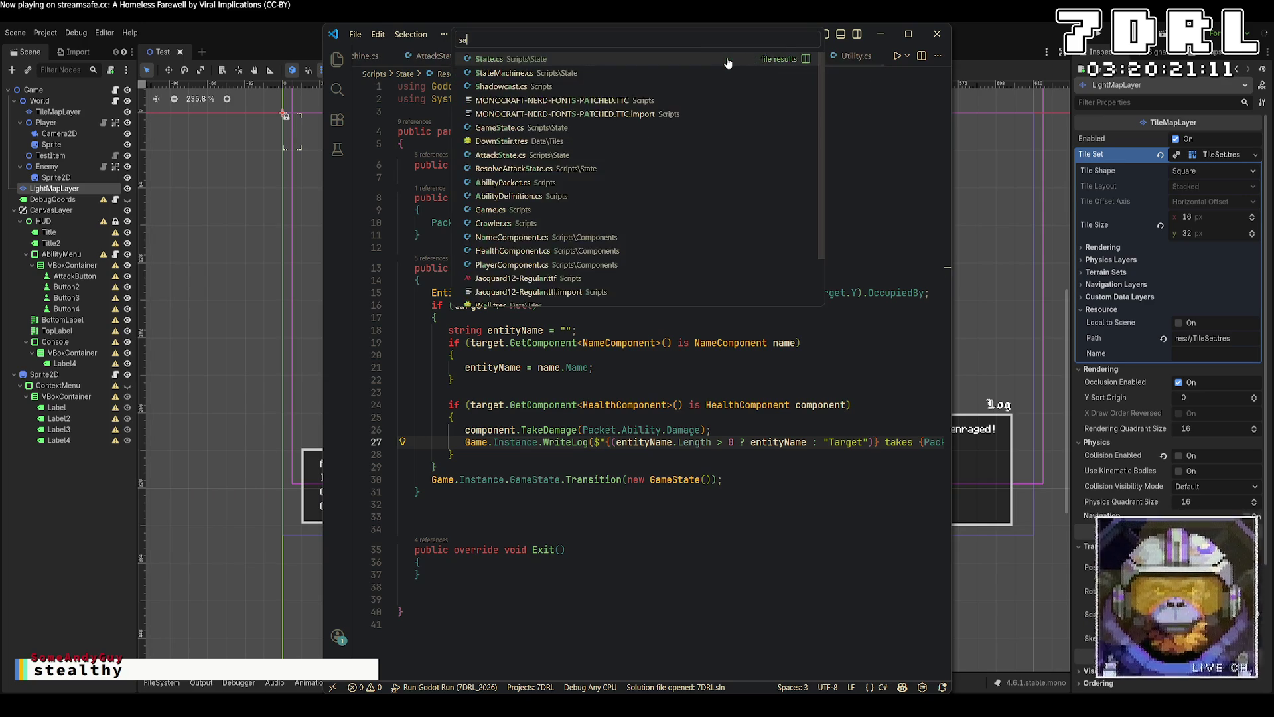
pyautogui.press('Escape')
pyautogui.click(716, 56)
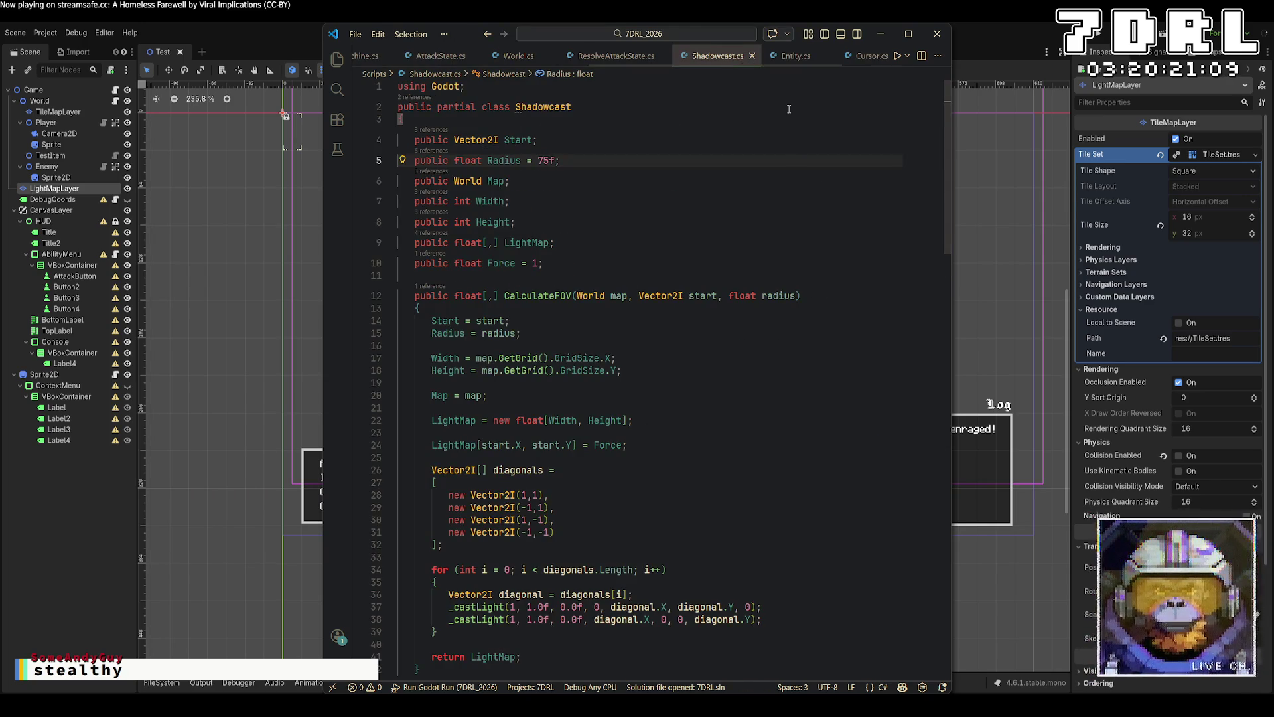
# Look through Shadowcast.cs to find the Radius (75f) and Force fields.
pyautogui.scroll(-6, 736, 267)
pyautogui.scroll(-8, 736, 266)
pyautogui.scroll(-5, 740, 262)
pyautogui.scroll(-7, 740, 262)
pyautogui.scroll(10, 831, 285)
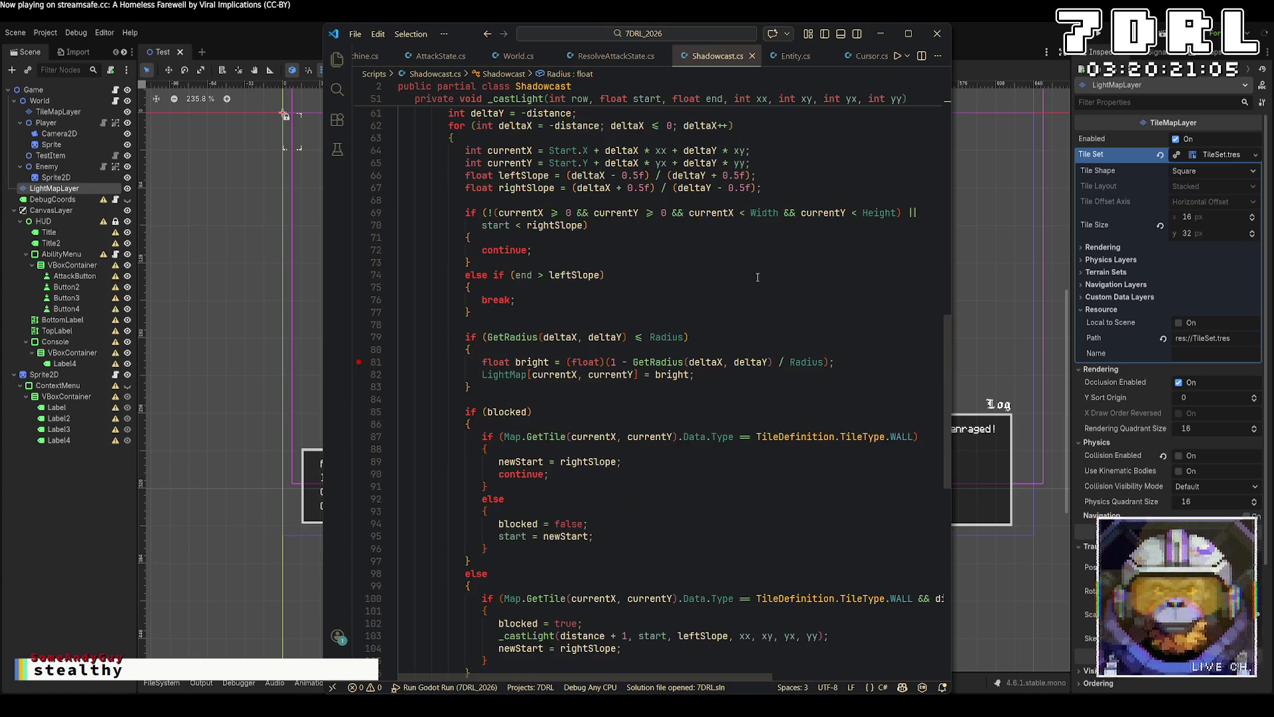
pyautogui.scroll(3, 841, 406)
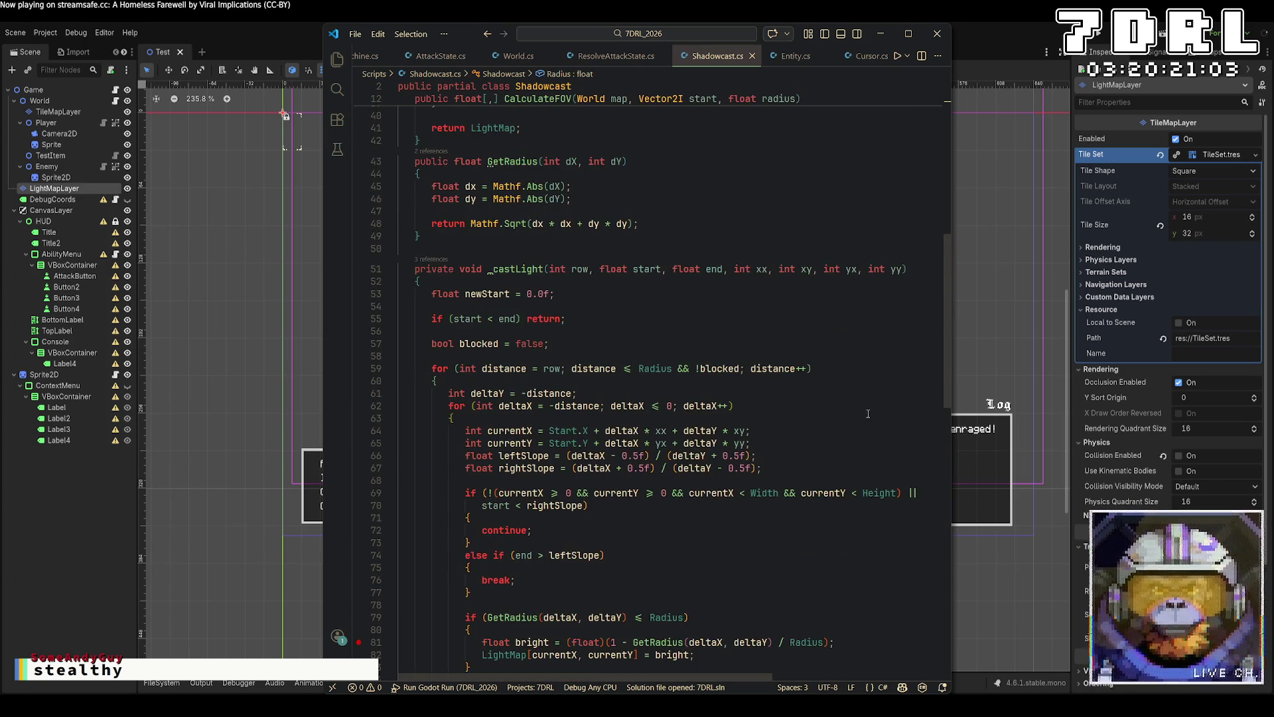
pyautogui.scroll(5, 869, 418)
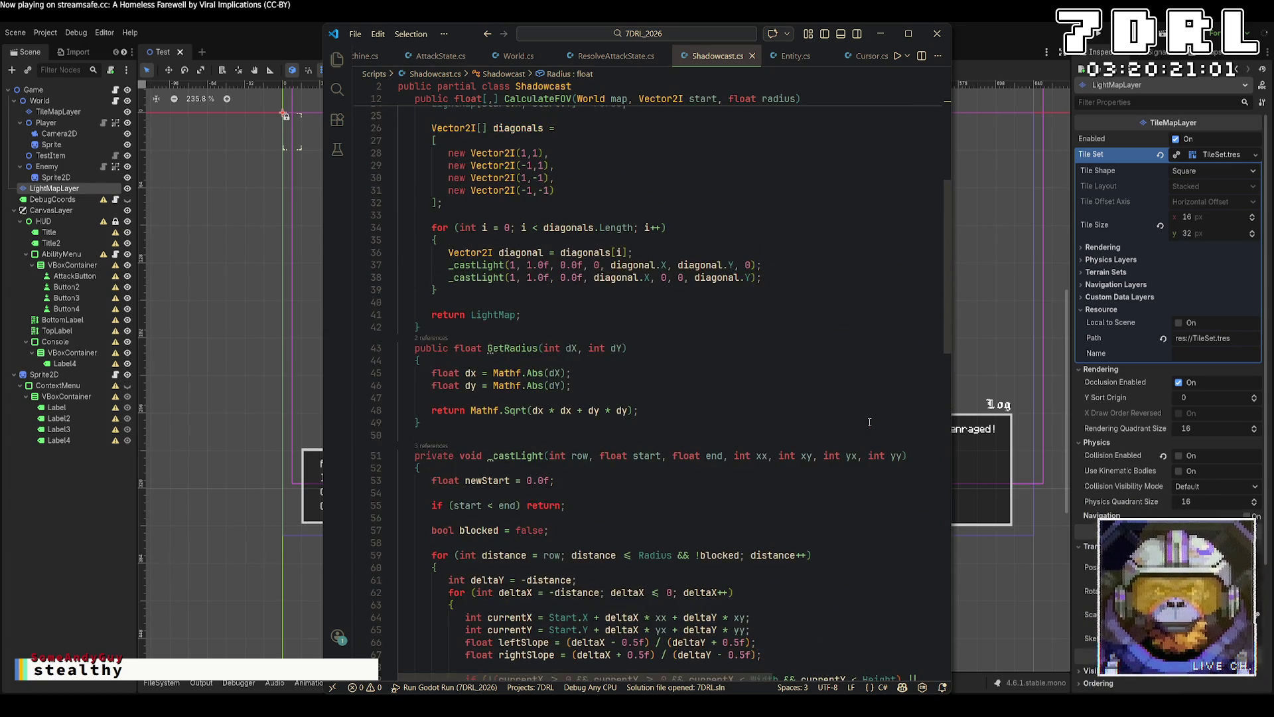
pyautogui.scroll(3, 870, 422)
pyautogui.scroll(-11, 856, 425)
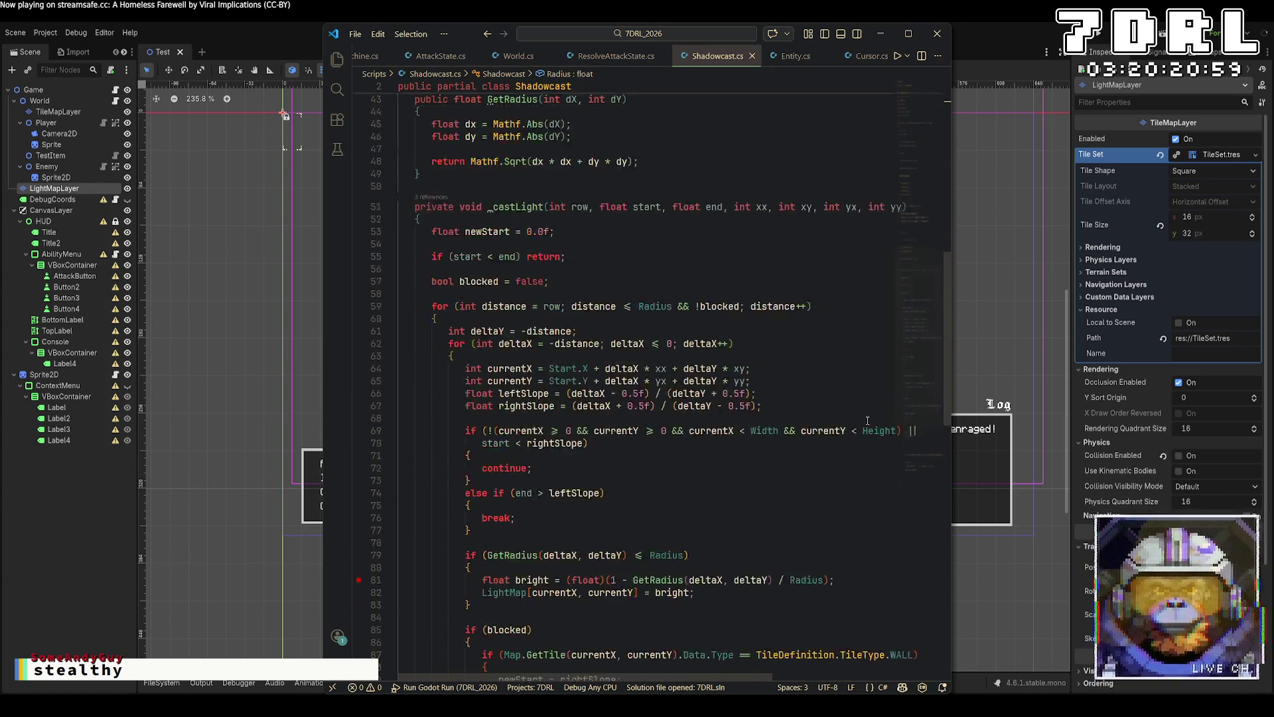
pyautogui.scroll(-4, 841, 426)
pyautogui.scroll(7, 841, 427)
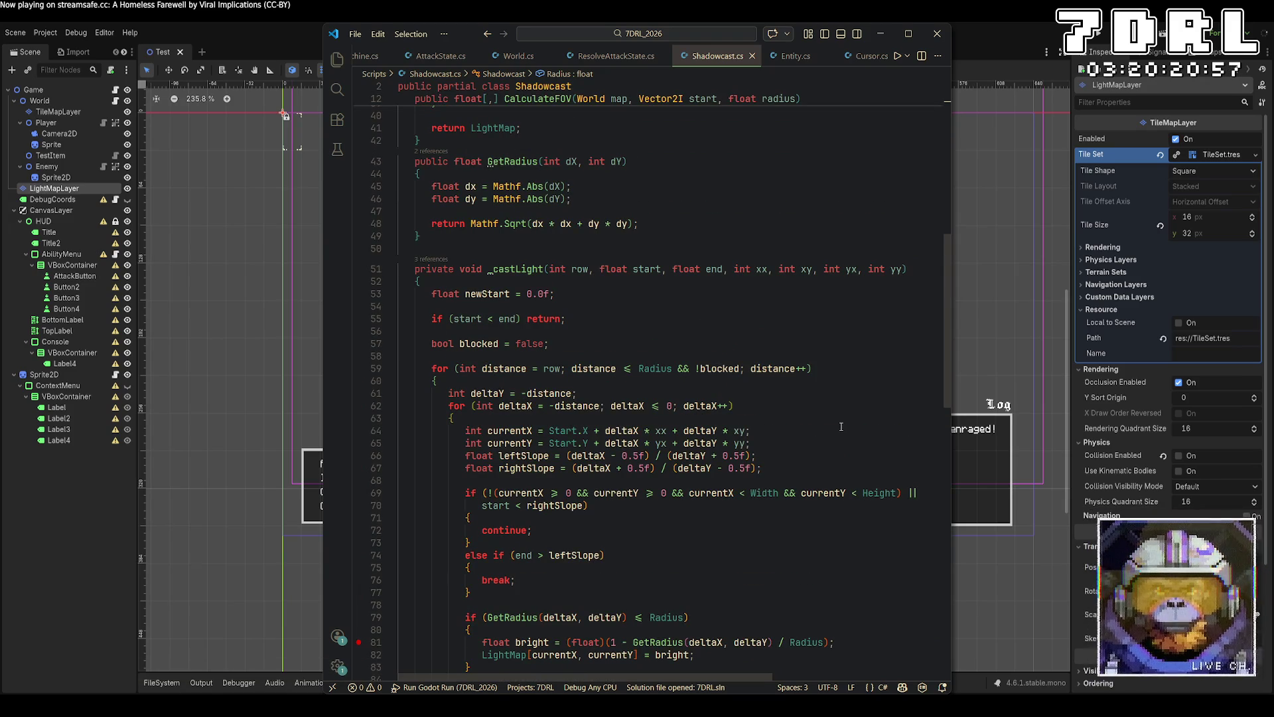
pyautogui.scroll(7, 841, 426)
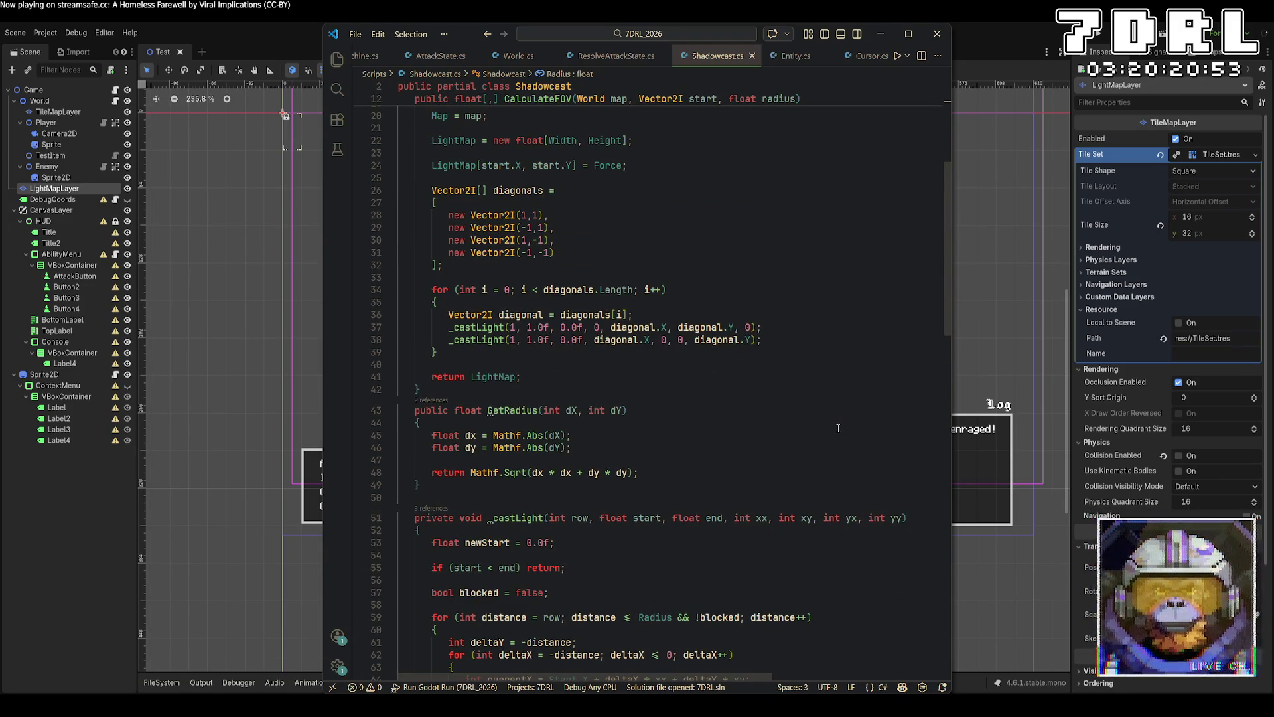
pyautogui.scroll(3, 838, 430)
pyautogui.scroll(3, 801, 395)
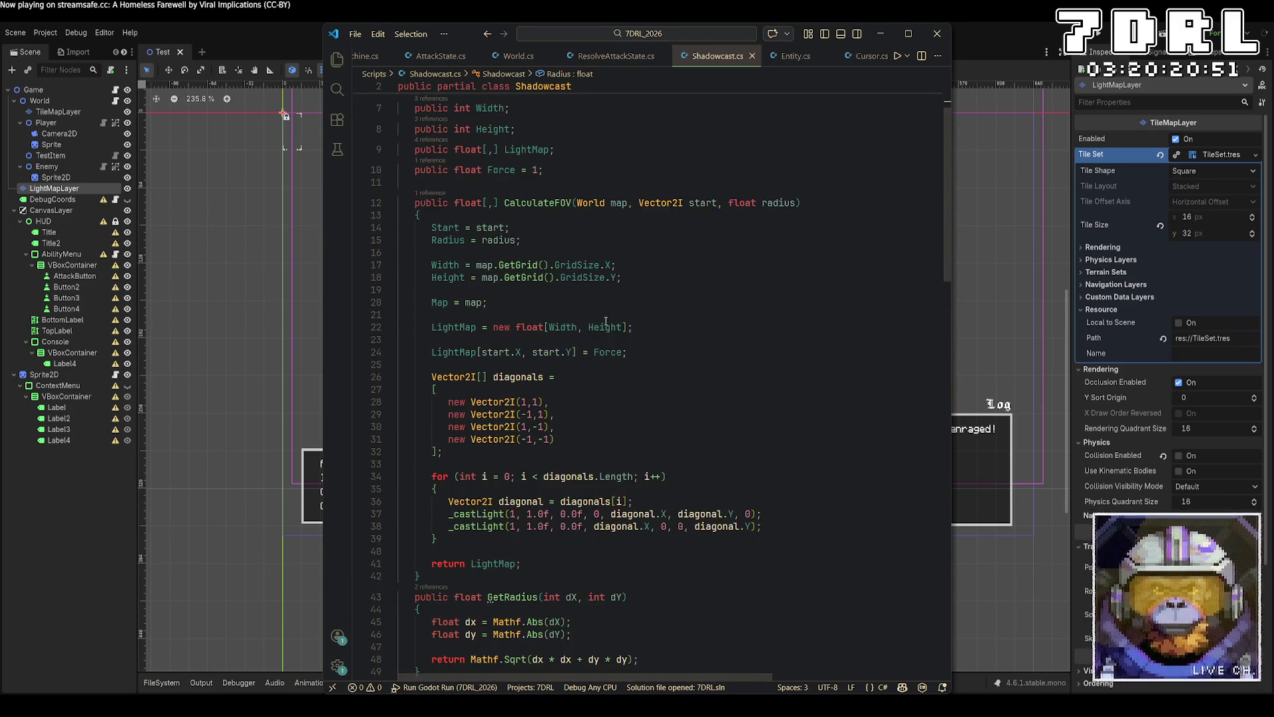
pyautogui.click(550, 129)
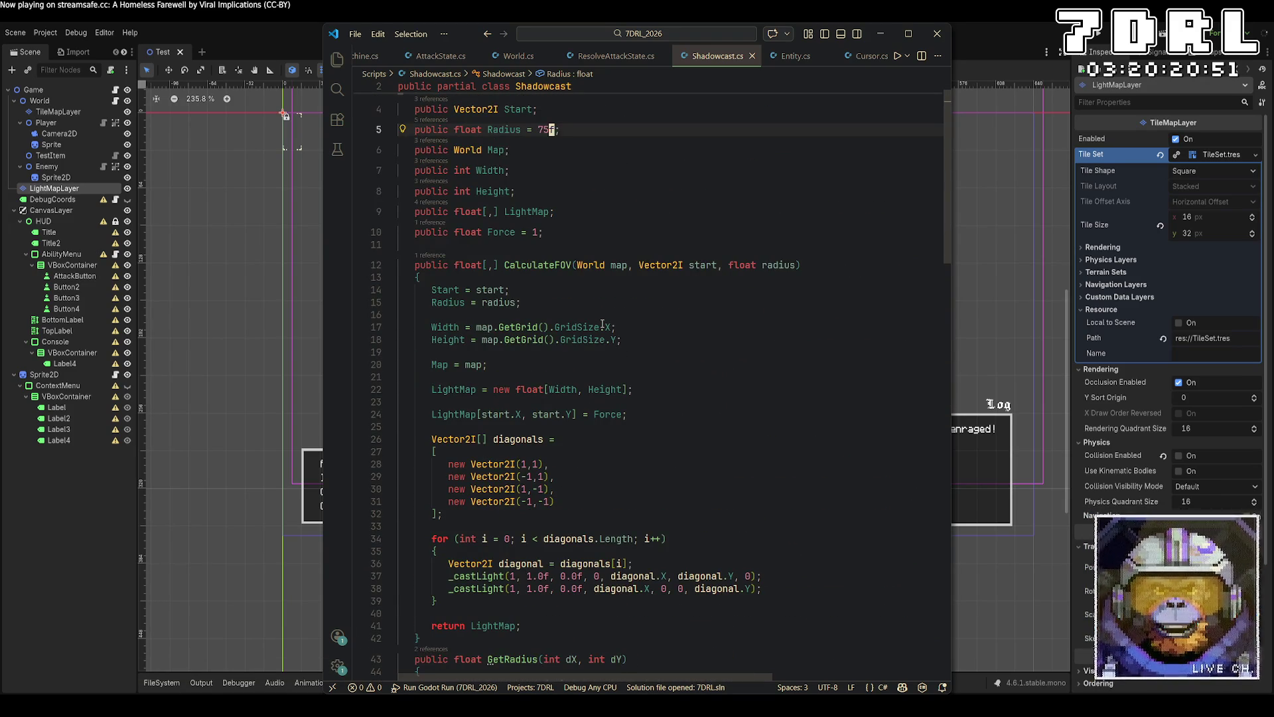
# Change Force on line 10 from 1 to 2, save, and run the project.
pyautogui.click(539, 231)
pyautogui.press('BackSpace')
pyautogui.write('2')
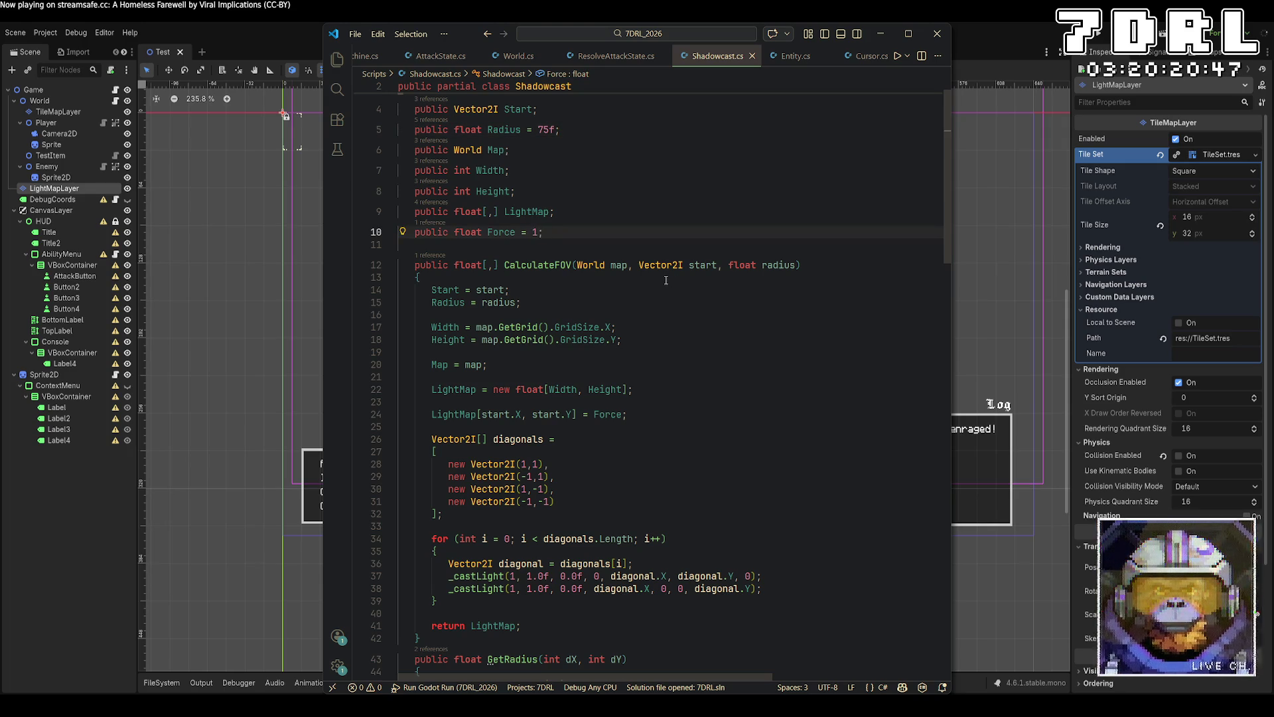
pyautogui.hotkey('ctrl', 's')
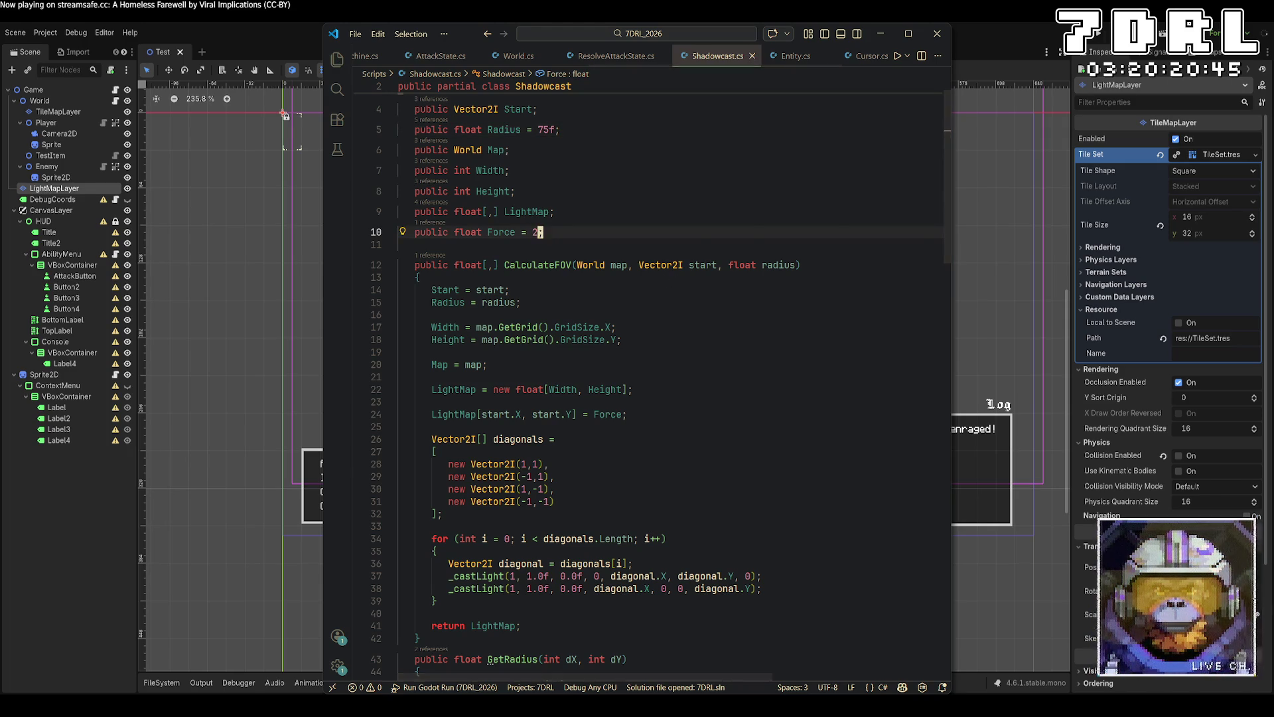
pyautogui.click(1099, 36)
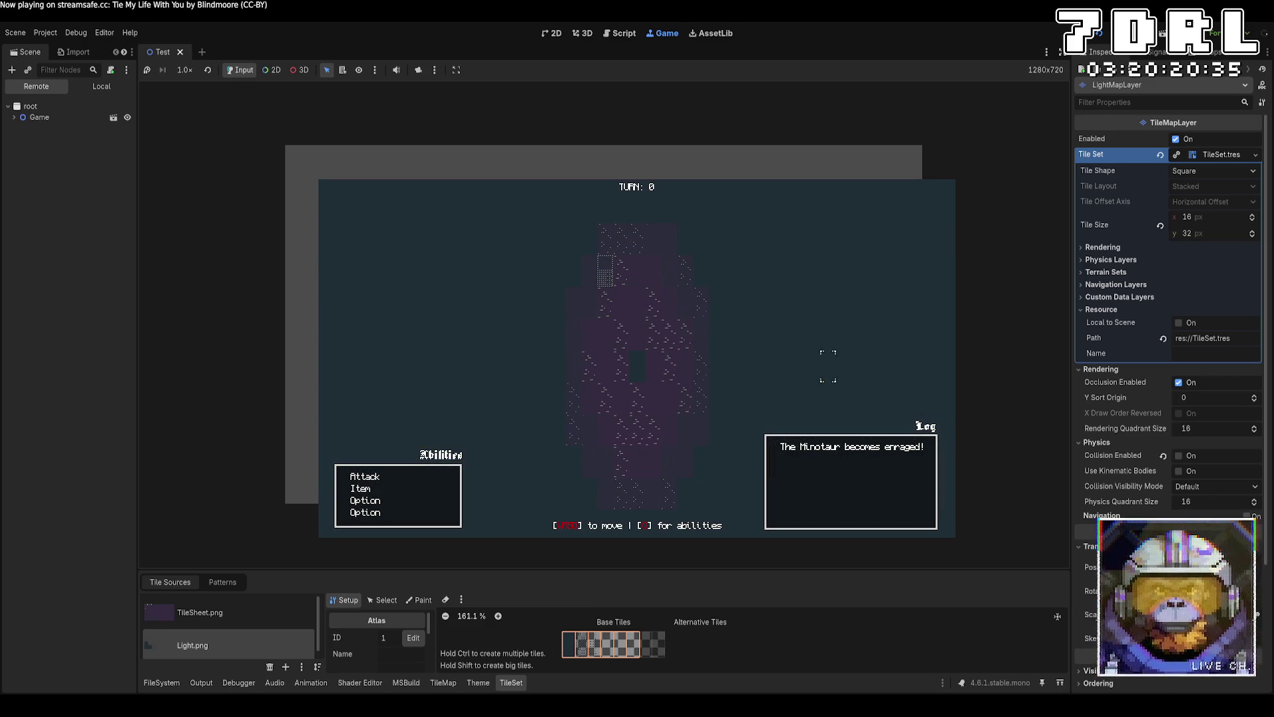
# Stop the Force 2 test run and return to Shadowcast.cs in VS Code.
pyautogui.press('F8')
pyautogui.hotkey('alt', 'Tab')
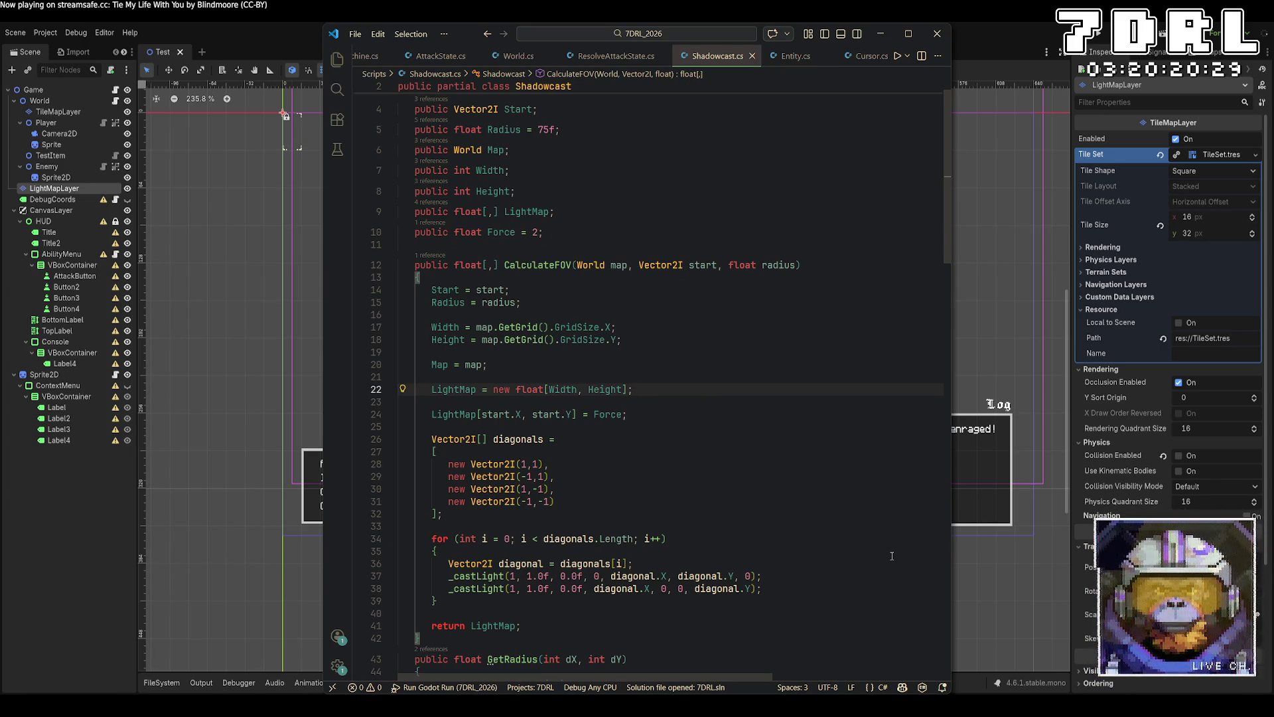
# Jump to the Force definition, change it from 2 to 10, save, and run the game again.
pyautogui.click(501, 232)
pyautogui.scroll(-15, 734, 340)
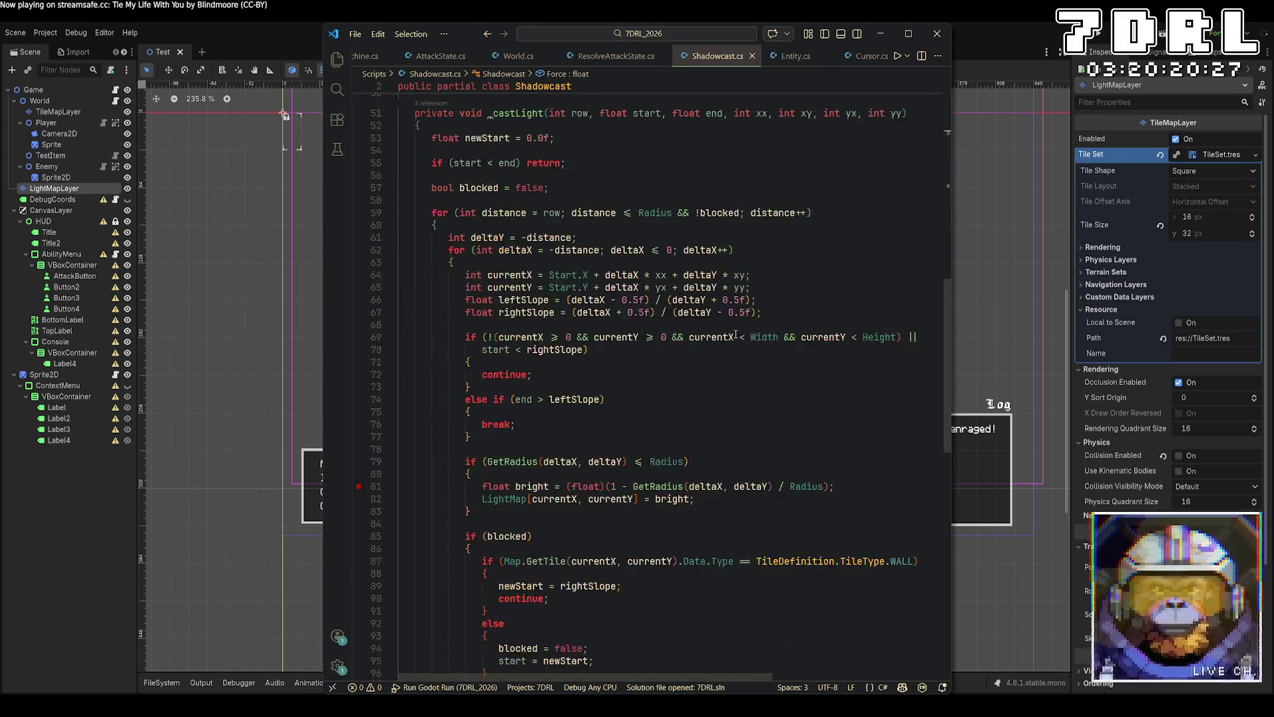
pyautogui.scroll(10, 734, 340)
pyautogui.scroll(-20, 734, 340)
pyautogui.scroll(10, 721, 325)
pyautogui.scroll(10, 721, 325)
pyautogui.scroll(3, 589, 300)
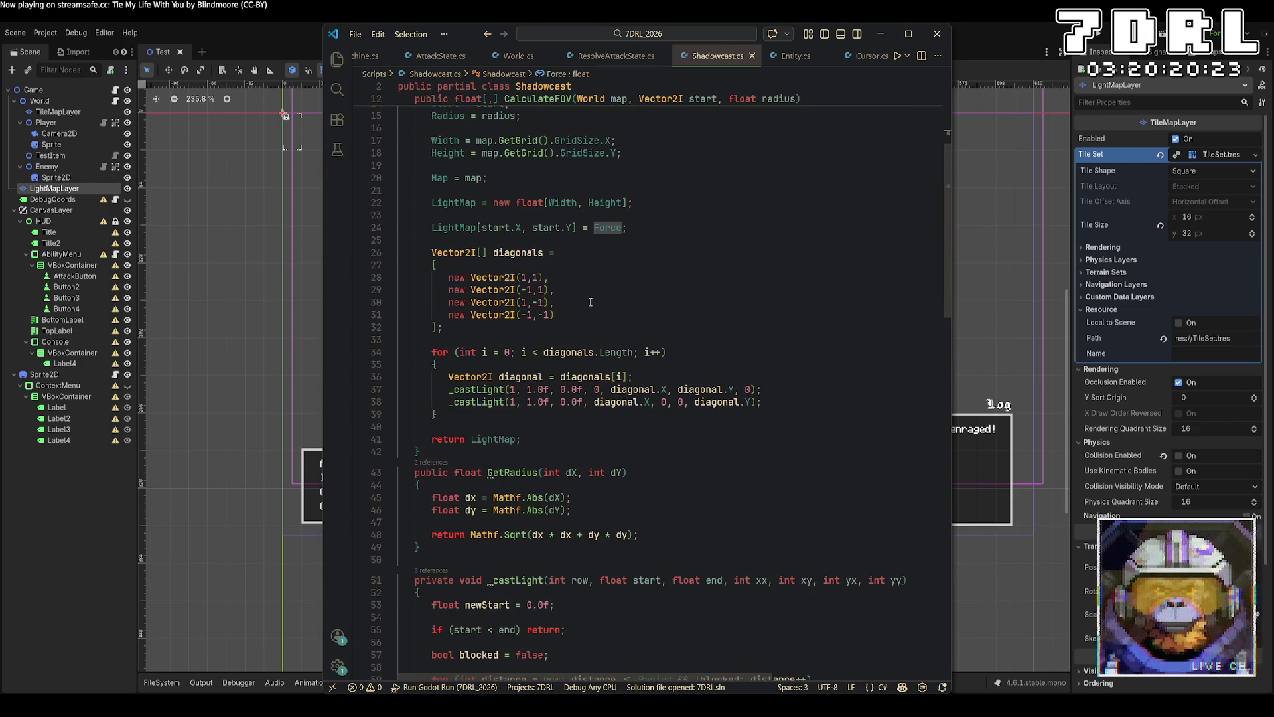
pyautogui.press('F12')
pyautogui.write('2')
pyautogui.write('10;')
pyautogui.hotkey('ctrl', 's')
pyautogui.click(952, 153)
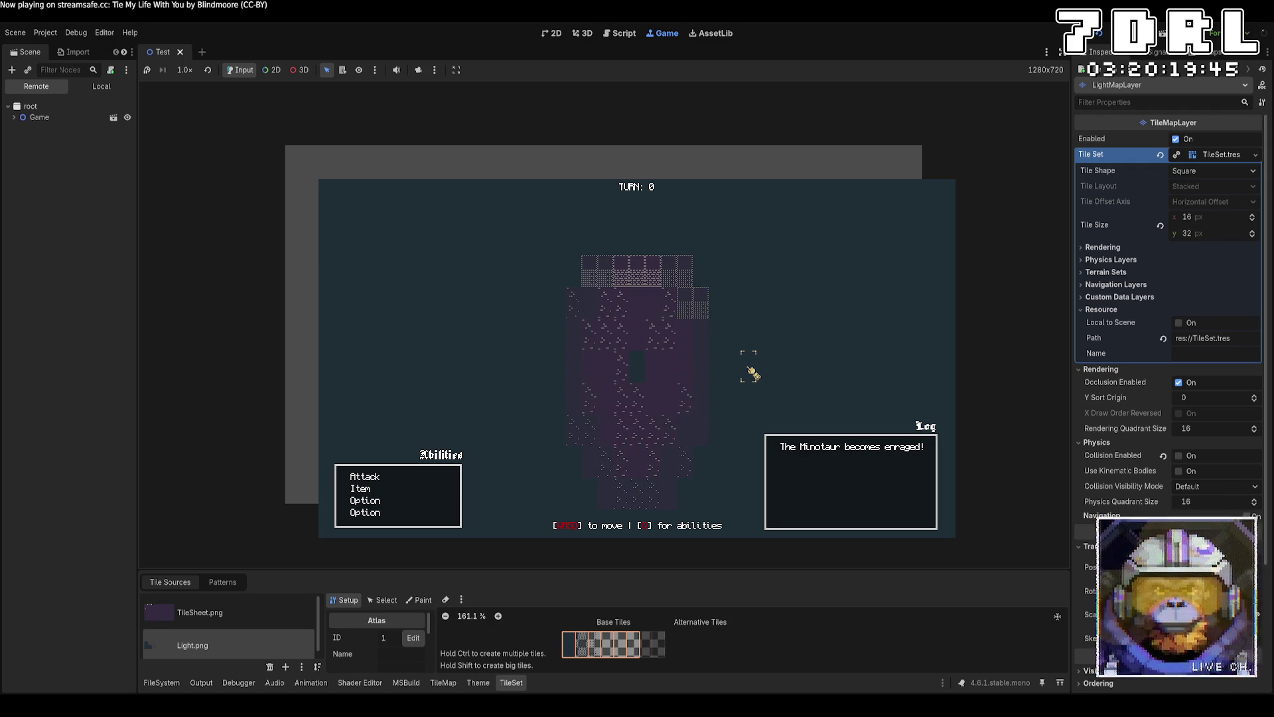
# Stop the Force 10 test run of the game.
pyautogui.press('F8')
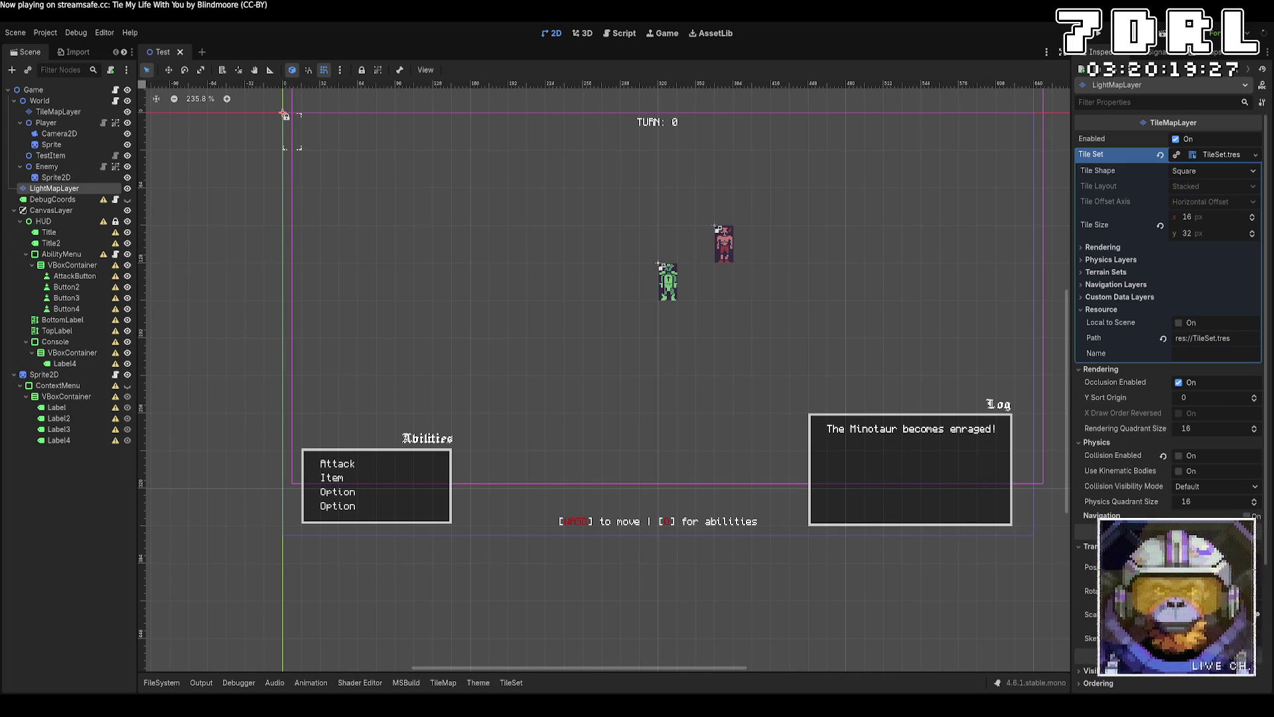
# Scroll through Shadowcast.cs reviewing _castLight and the field declarations.
pyautogui.scroll(-9, 808, 512)
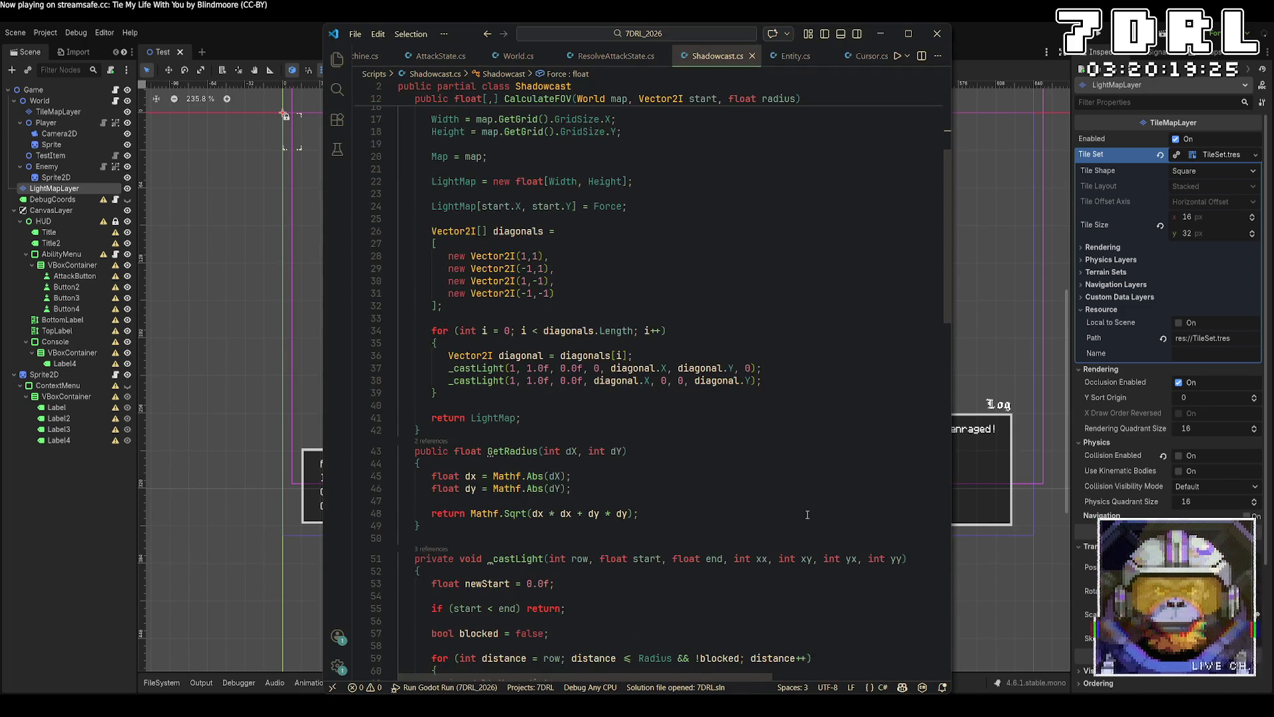
pyautogui.scroll(-5, 808, 511)
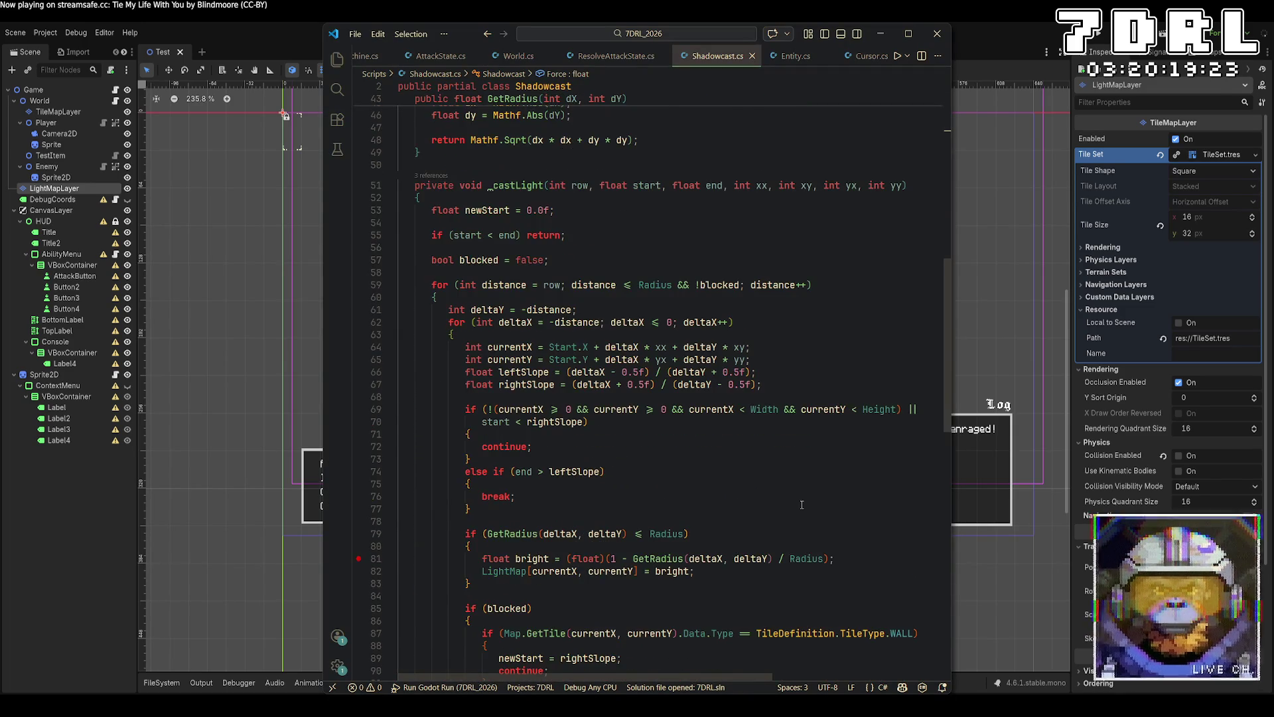
pyautogui.scroll(-4, 810, 523)
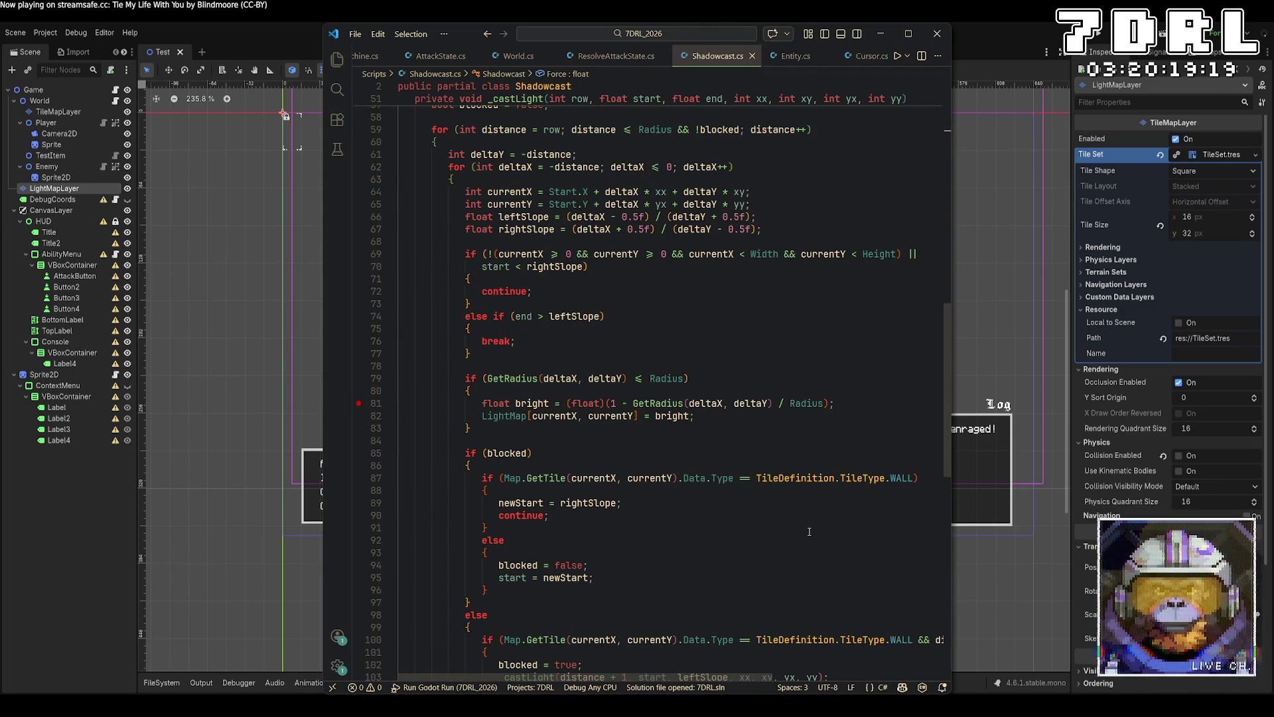
pyautogui.scroll(2, 494, 468)
pyautogui.scroll(14, 531, 489)
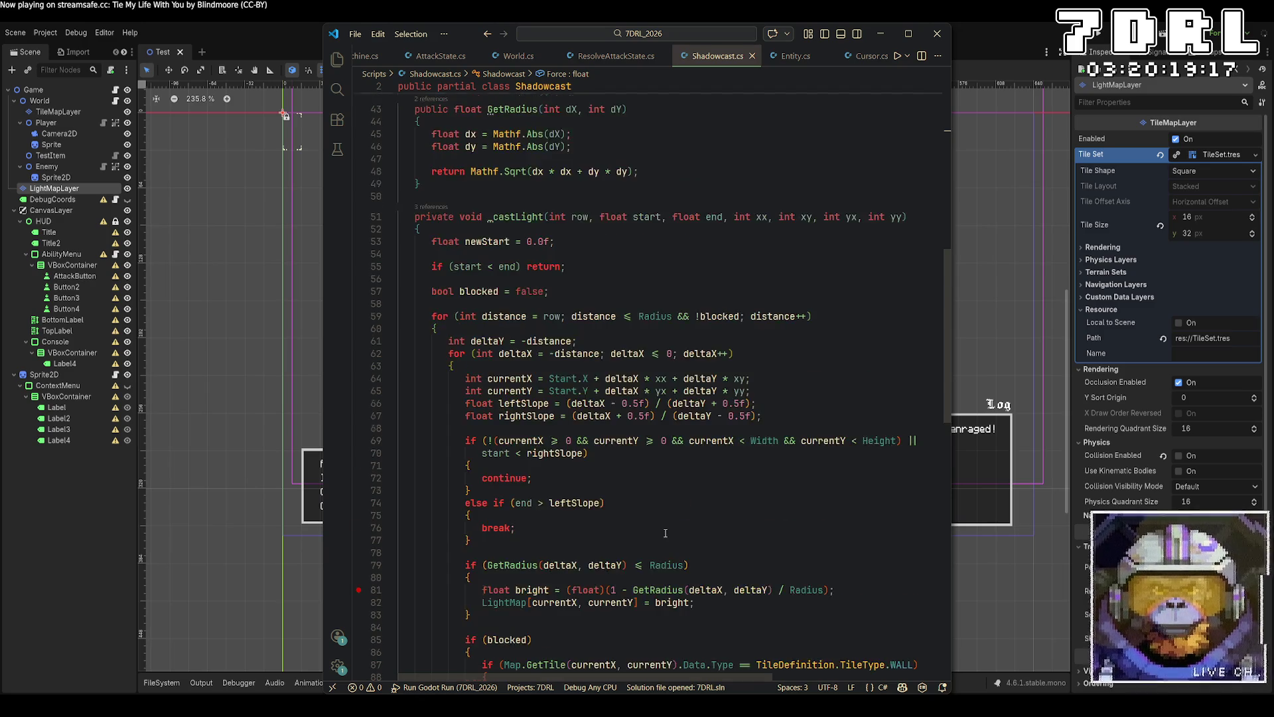
pyautogui.scroll(3, 666, 533)
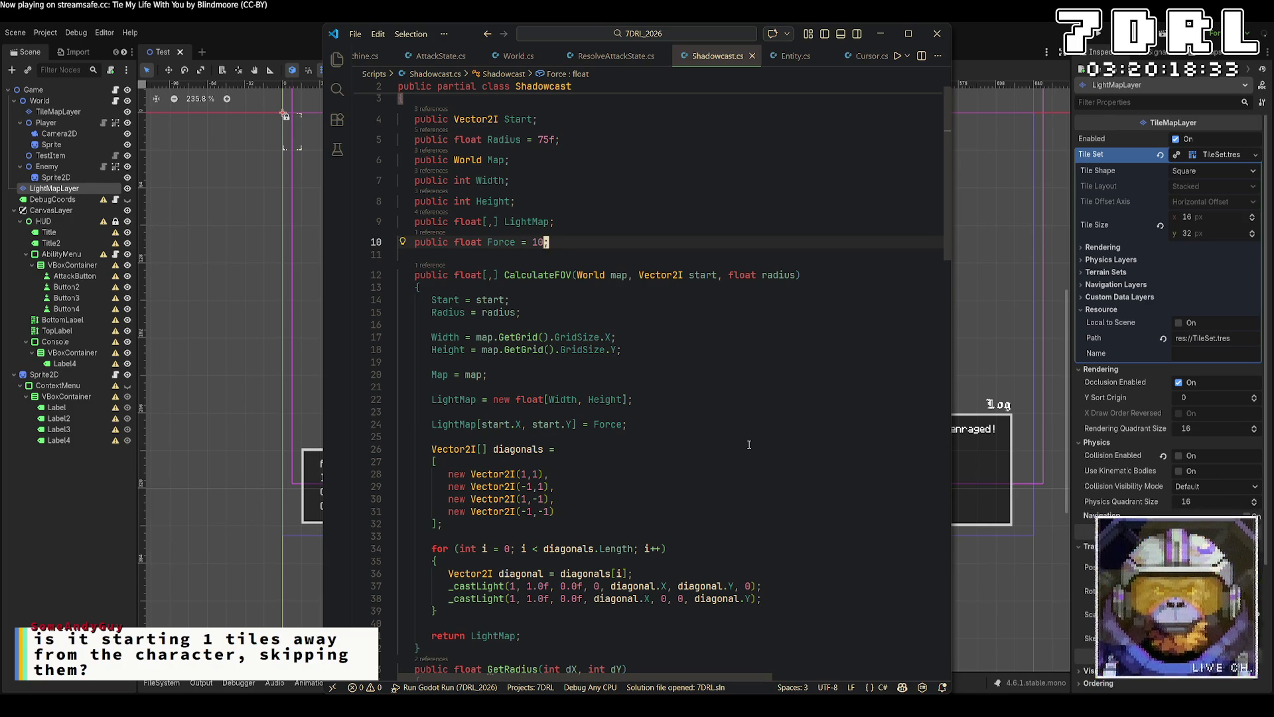
# Review the line where Force seeds the start tile in CalculateFOV, then return to Godot.
pyautogui.click(634, 425)
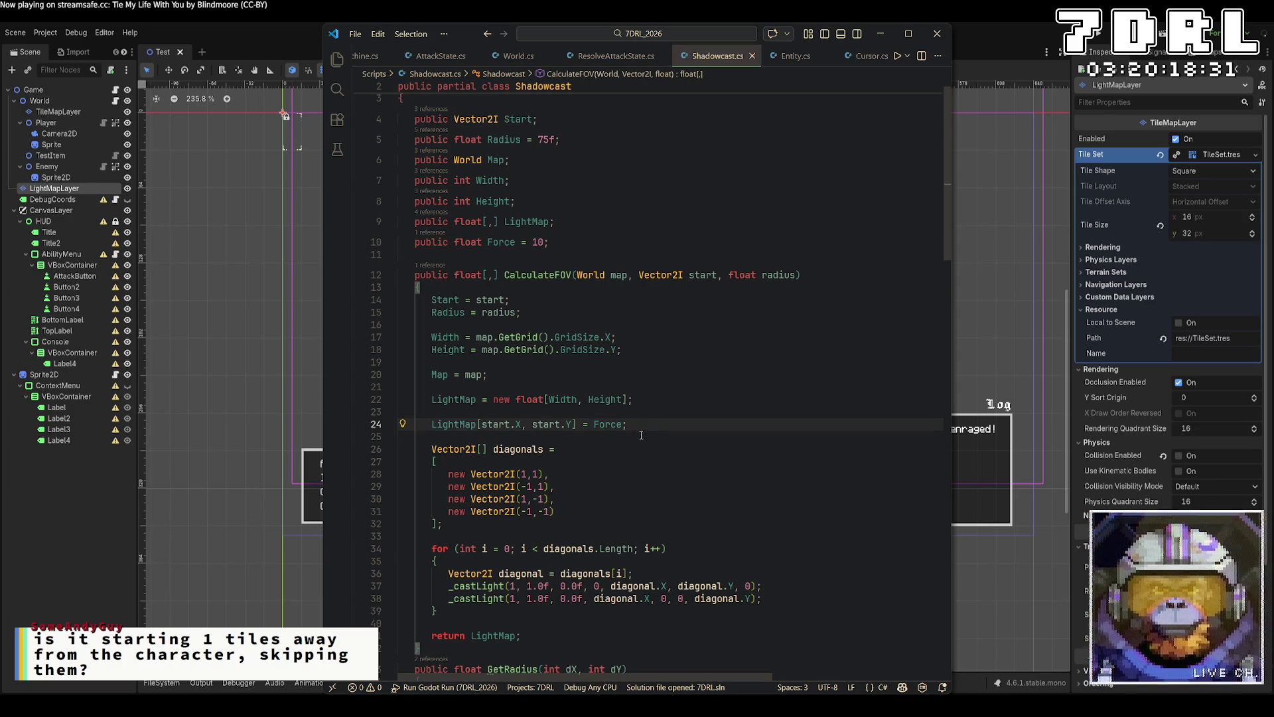
pyautogui.scroll(-4, 669, 470)
pyautogui.scroll(-8, 669, 470)
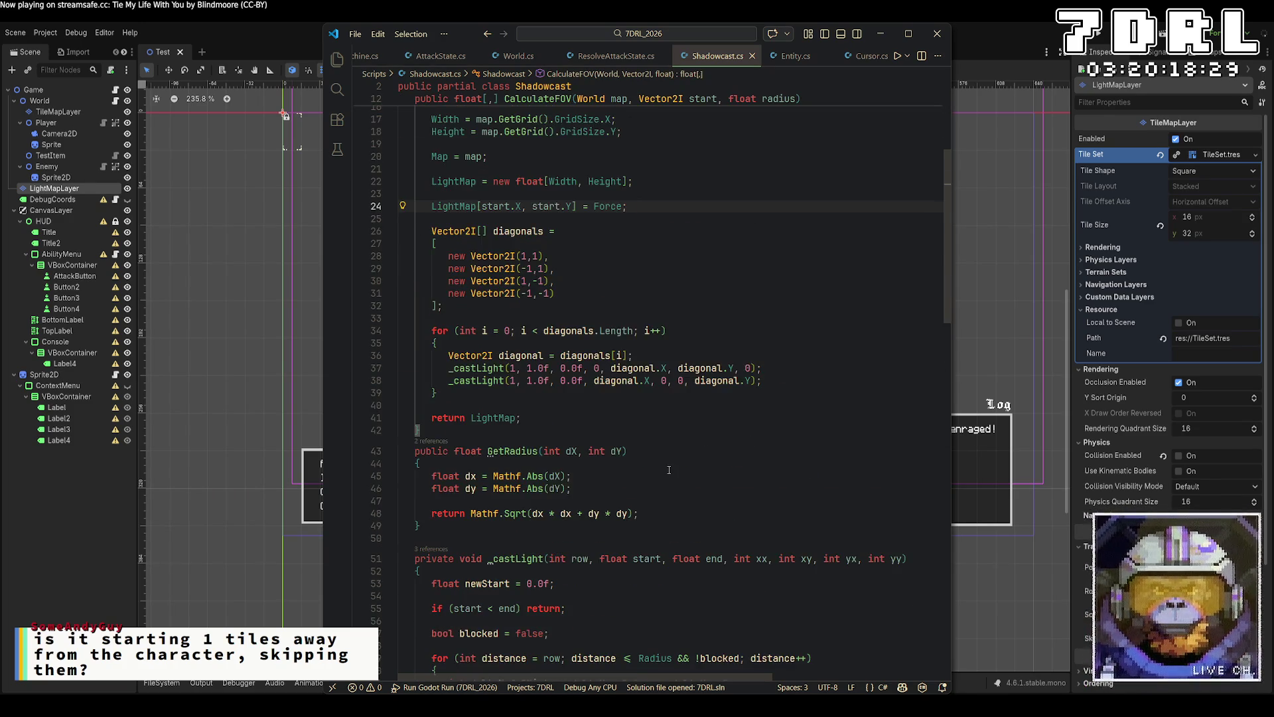
pyautogui.scroll(-2, 816, 455)
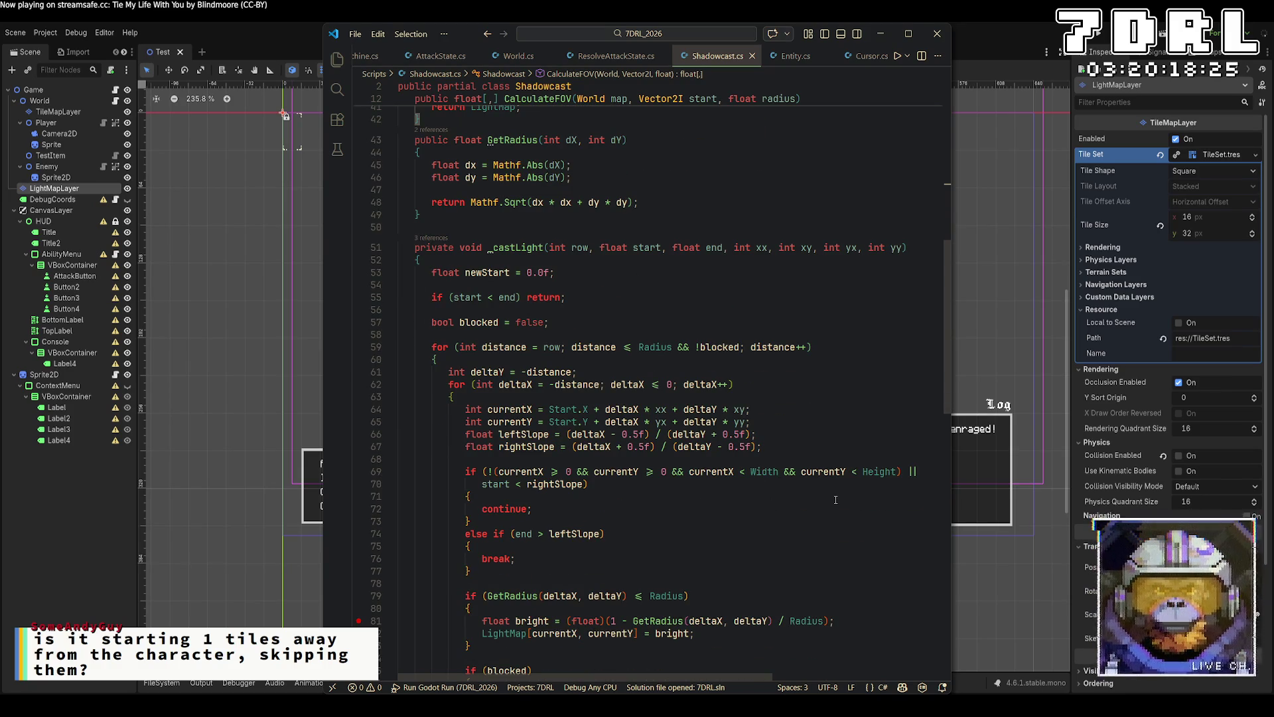
pyautogui.scroll(13, 836, 499)
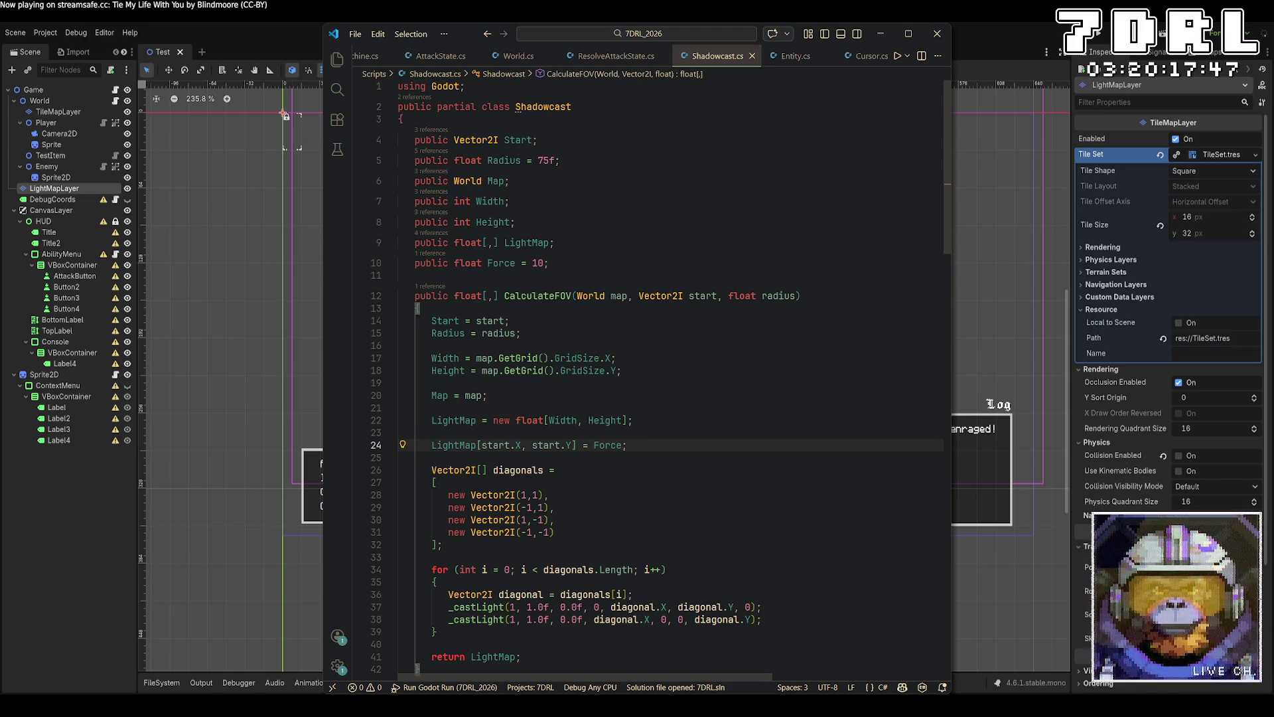
pyautogui.hotkey('alt', 'Tab')
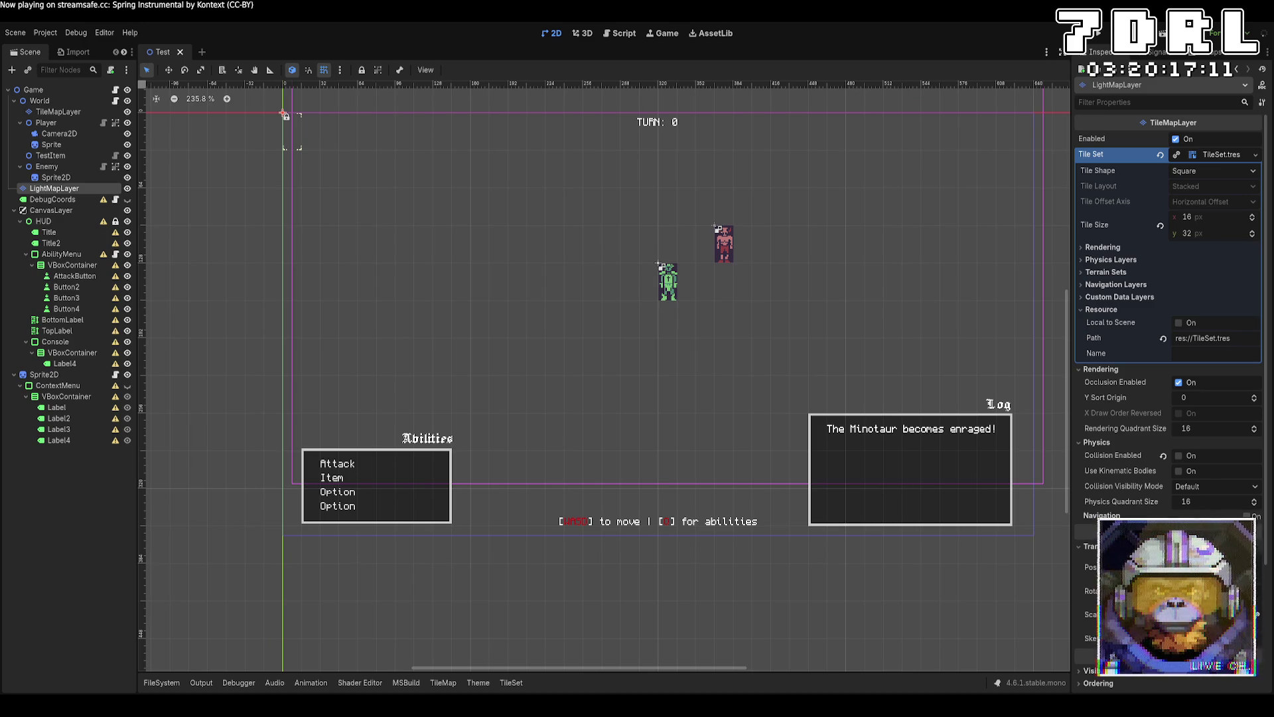
# Save Shadowcast.cs, test-run the light map in Godot, then stop the game.
pyautogui.hotkey('alt', 'Tab')
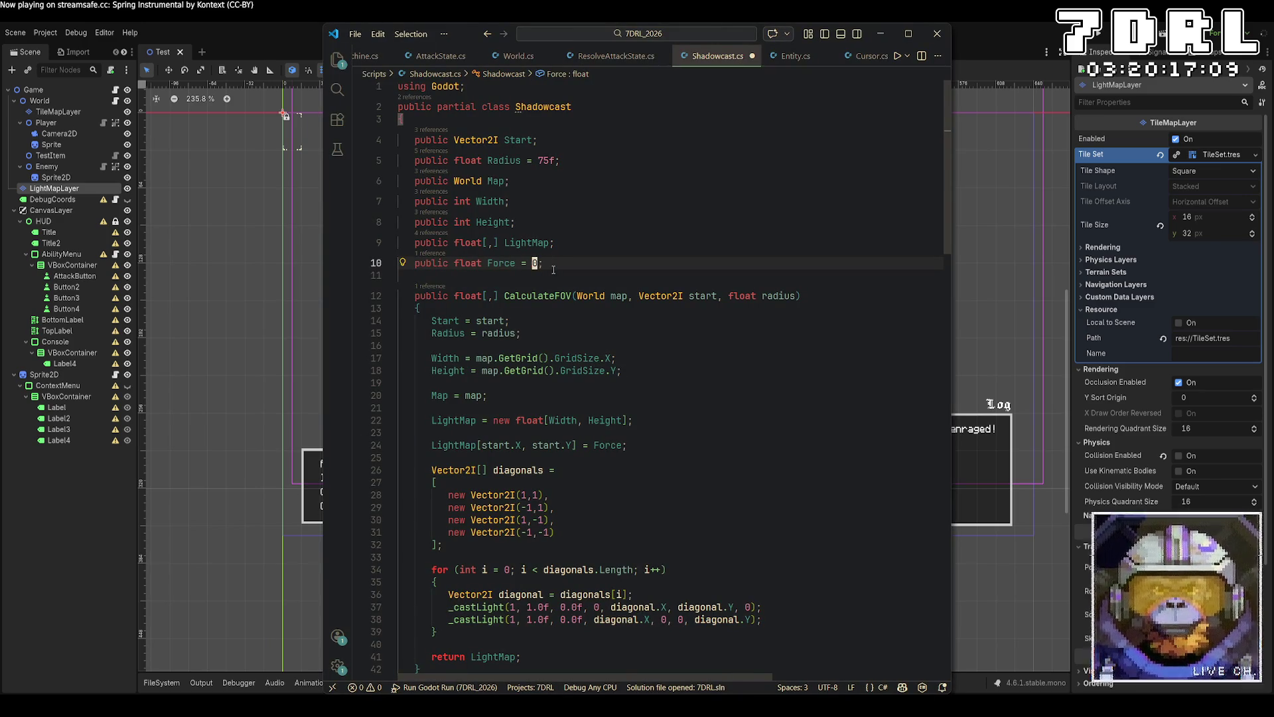
pyautogui.hotkey('ctrl', 's')
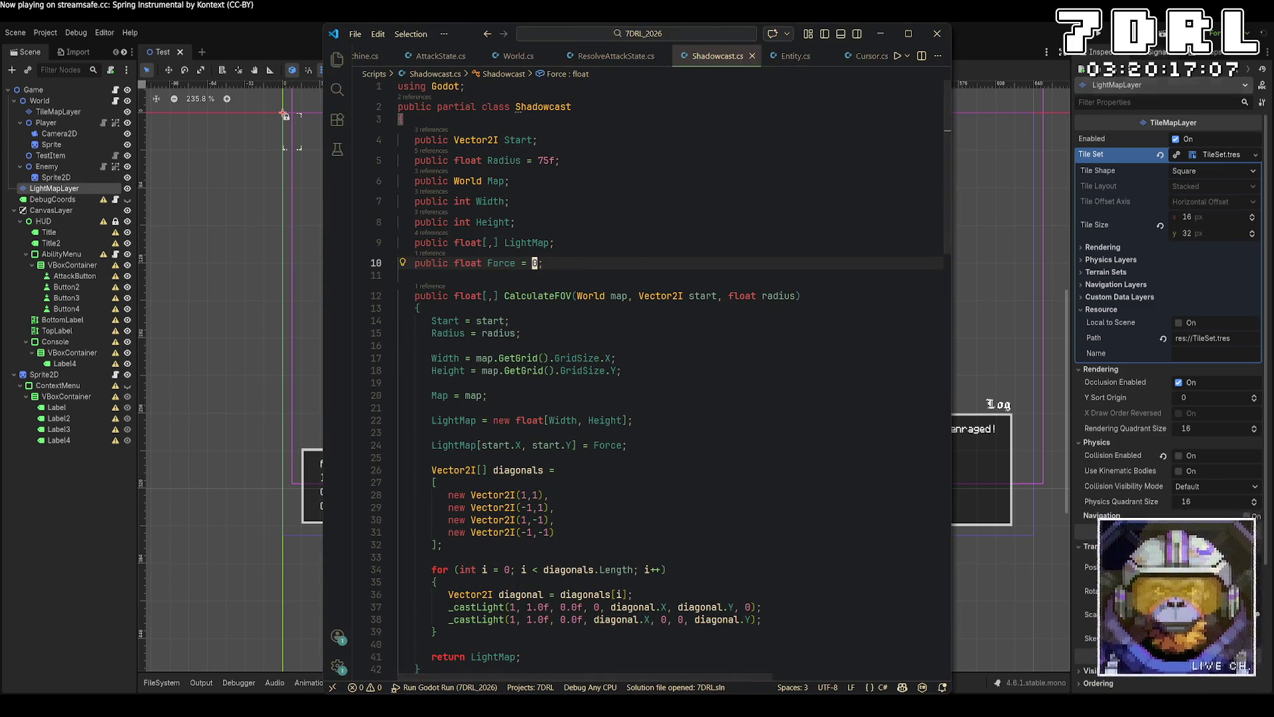
pyautogui.click(1100, 39)
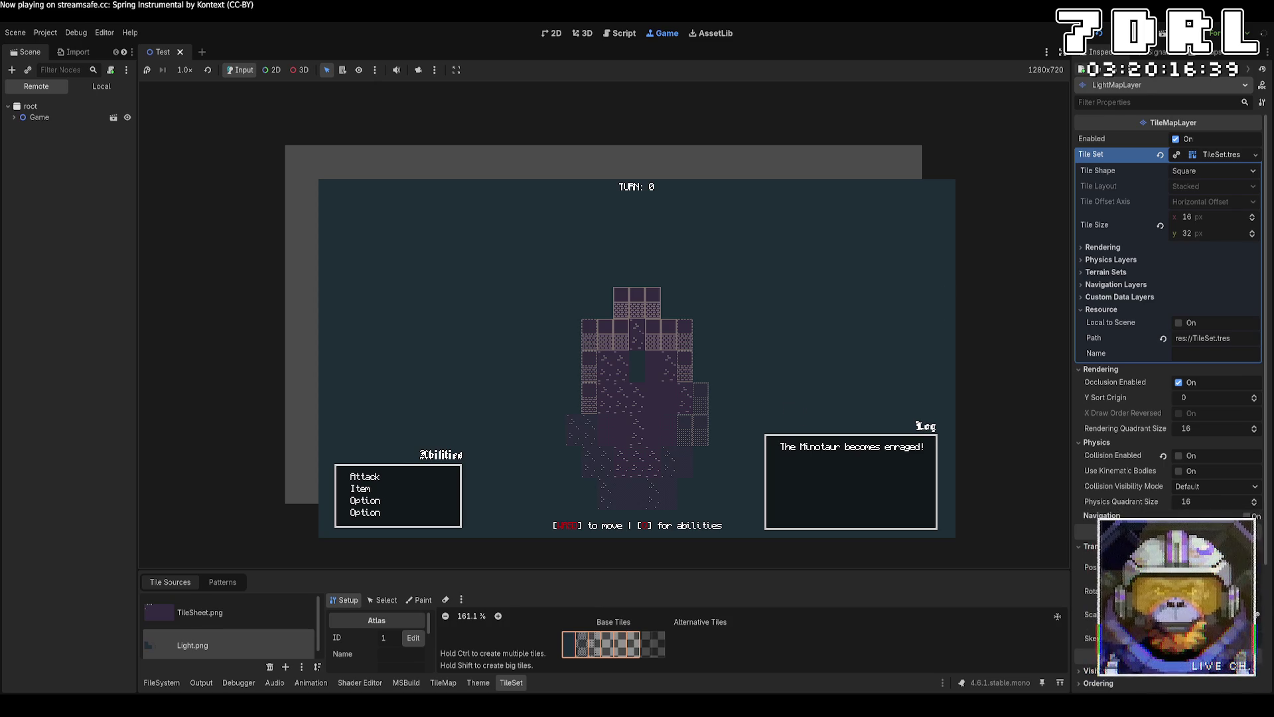
pyautogui.press('F8')
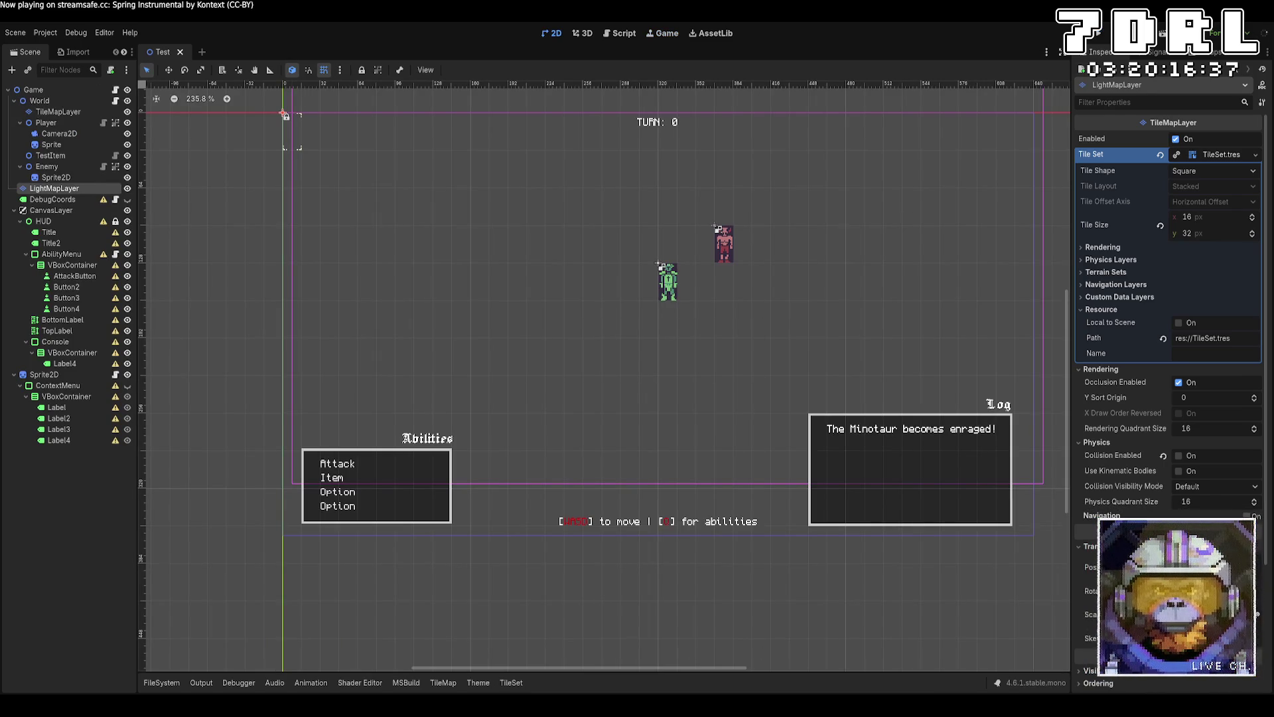
pyautogui.hotkey('alt', 'Tab')
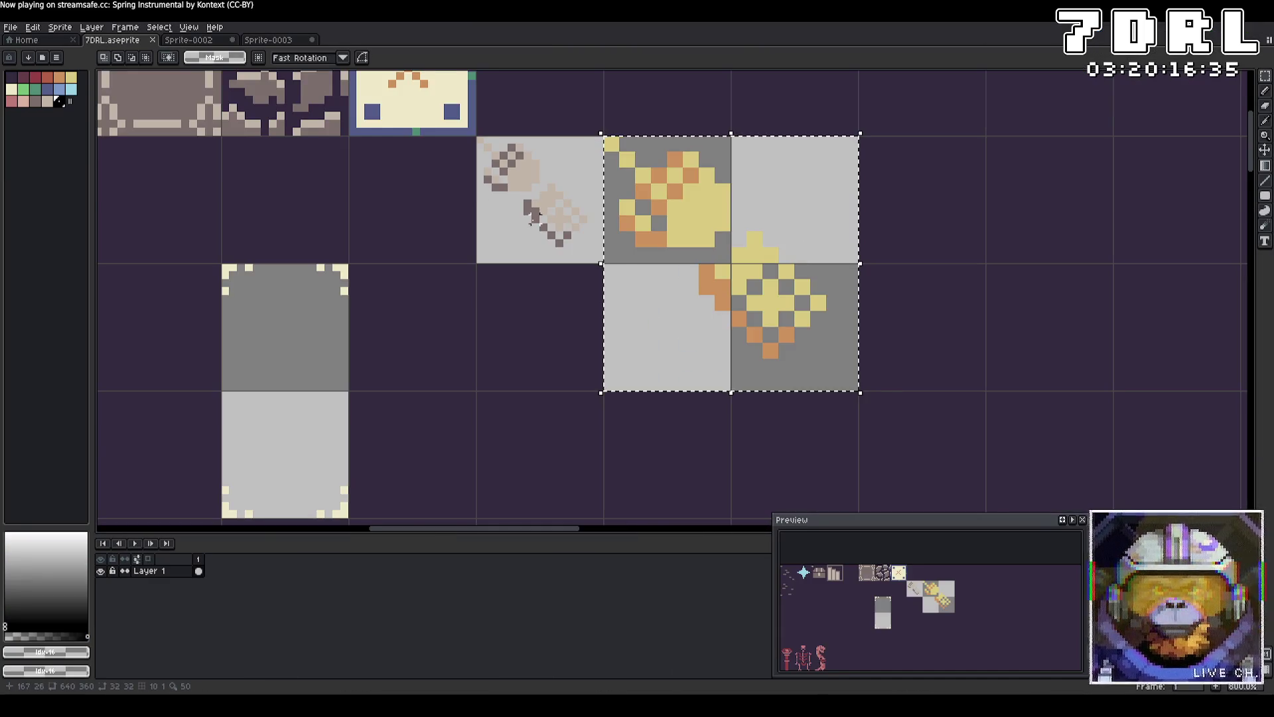
# Pick up the beige, erase stray pixels and form a small oval in the lower scatter tile.
pyautogui.scroll(-3, 531, 219)
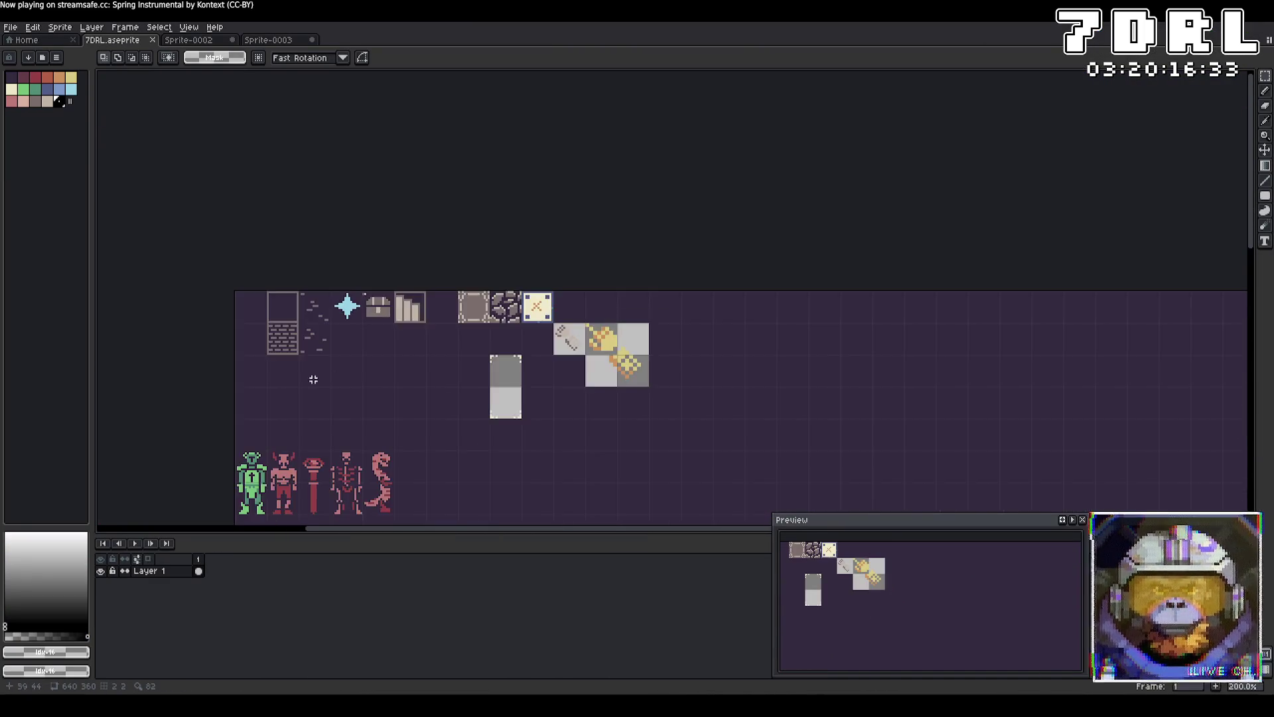
pyautogui.moveTo(336, 377); pyautogui.dragTo(564, 356)
pyautogui.scroll(4, 563, 356)
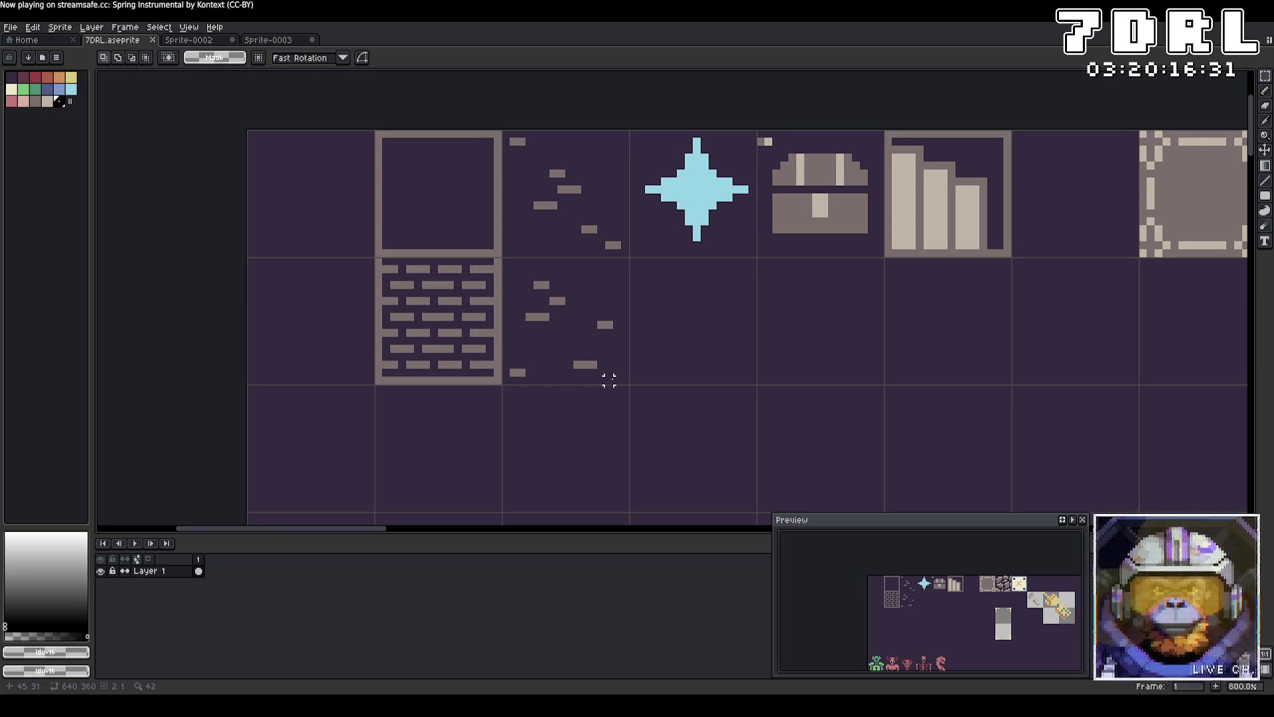
pyautogui.keyDown('alt'); pyautogui.click(543, 318); pyautogui.keyUp('alt')
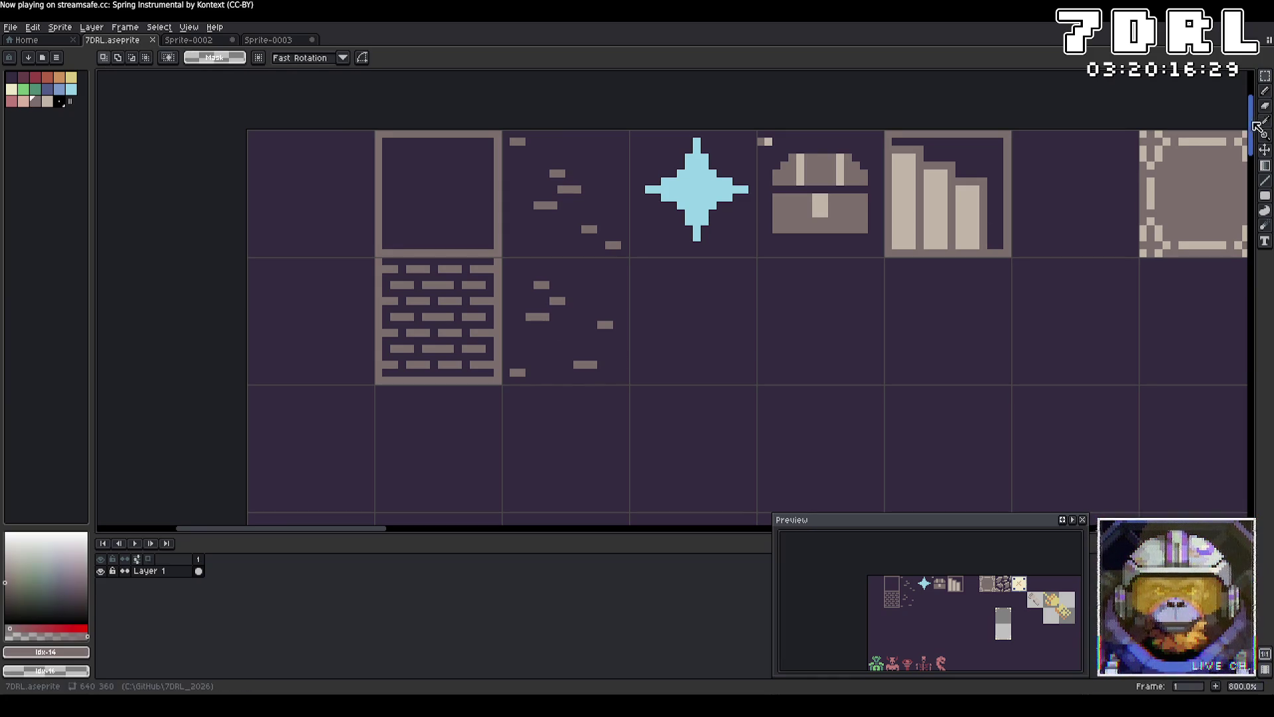
pyautogui.click(1265, 91)
pyautogui.keyDown('alt'); pyautogui.rightClick(508, 318); pyautogui.keyUp('alt')
pyautogui.rightClick(553, 301)
pyautogui.rightClick(542, 285)
pyautogui.click(554, 309)
pyautogui.click(521, 308)
pyautogui.click(547, 301)
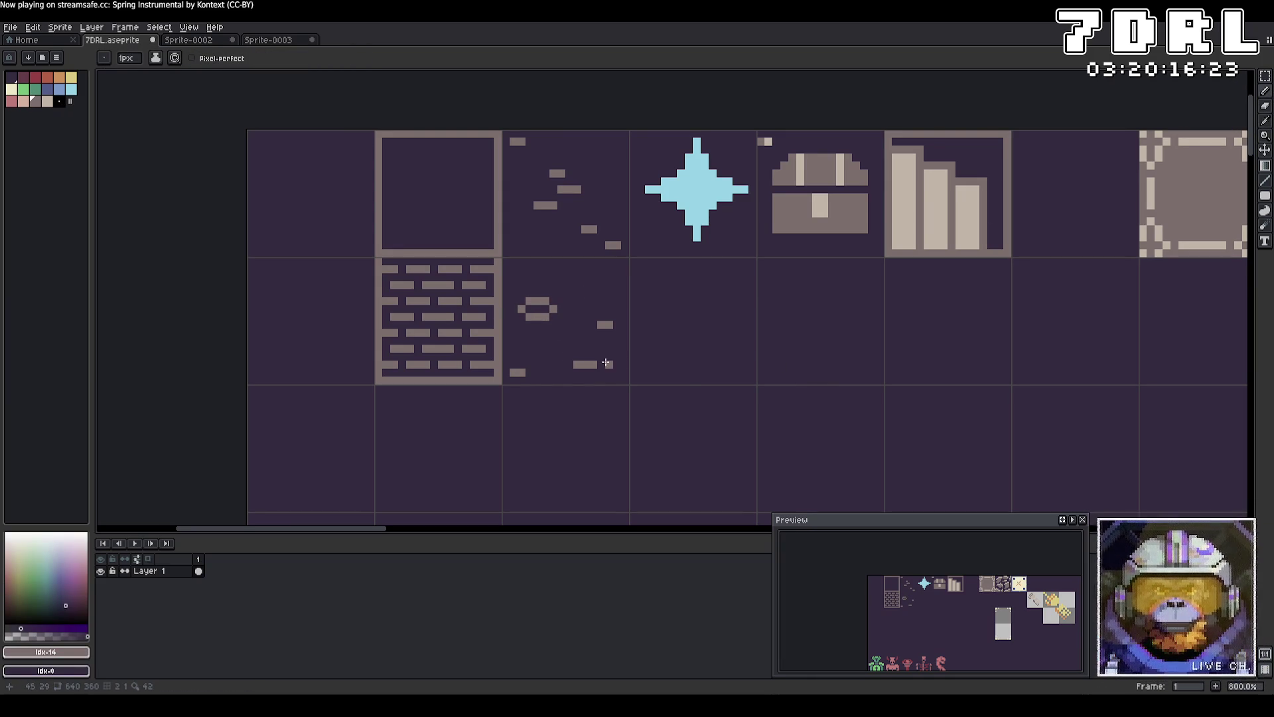
pyautogui.click(573, 325)
# Erase the ends of a wide bar and draw a small beige ring in the lower debris tile.
pyautogui.rightClick(605, 324)
pyautogui.rightClick(594, 364)
pyautogui.rightClick(577, 364)
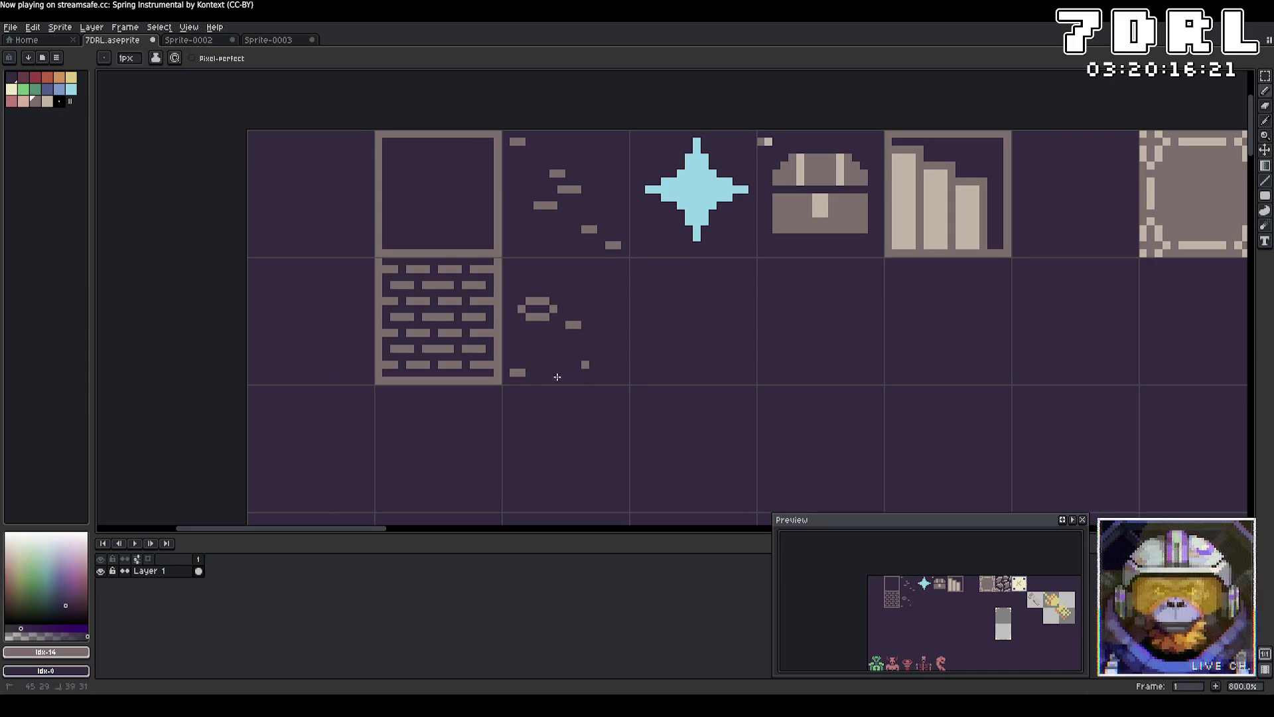
pyautogui.rightClick(585, 365)
pyautogui.rightClick(518, 372)
pyautogui.click(589, 373)
pyautogui.click(570, 365)
pyautogui.click(585, 357)
pyautogui.rightClick(570, 364)
pyautogui.click(578, 365)
pyautogui.click(585, 365)
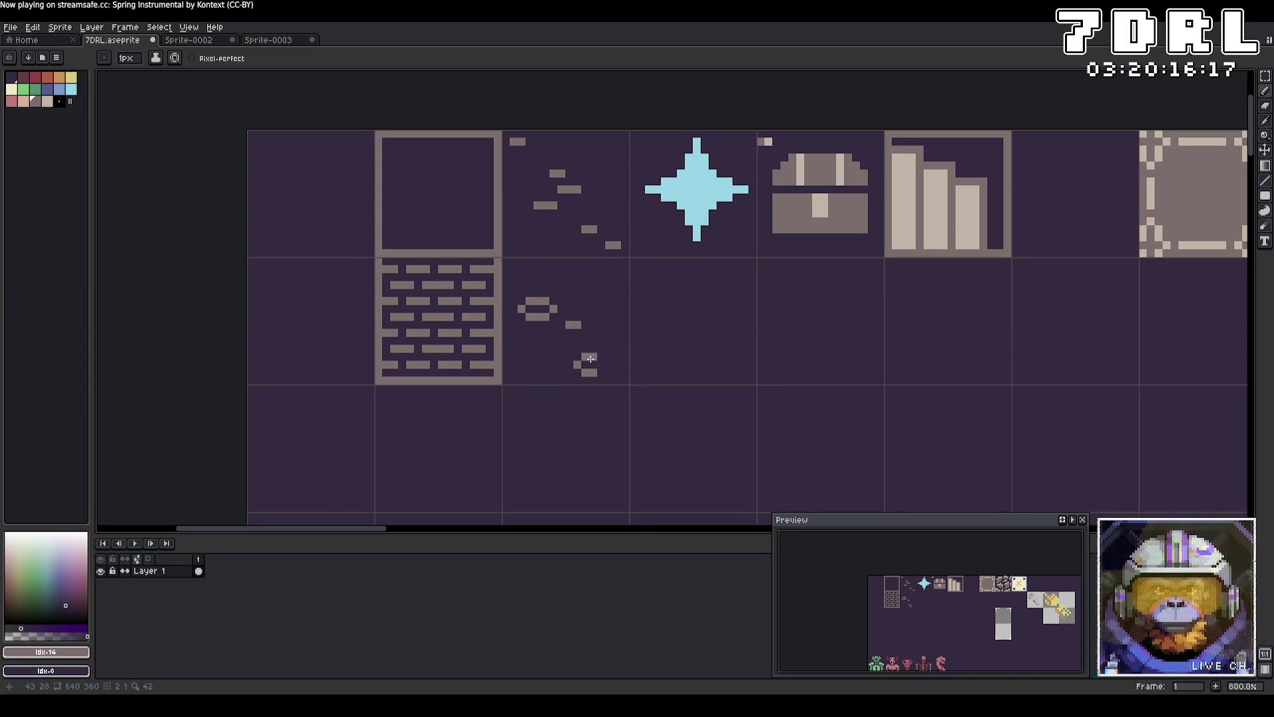
pyautogui.click(601, 365)
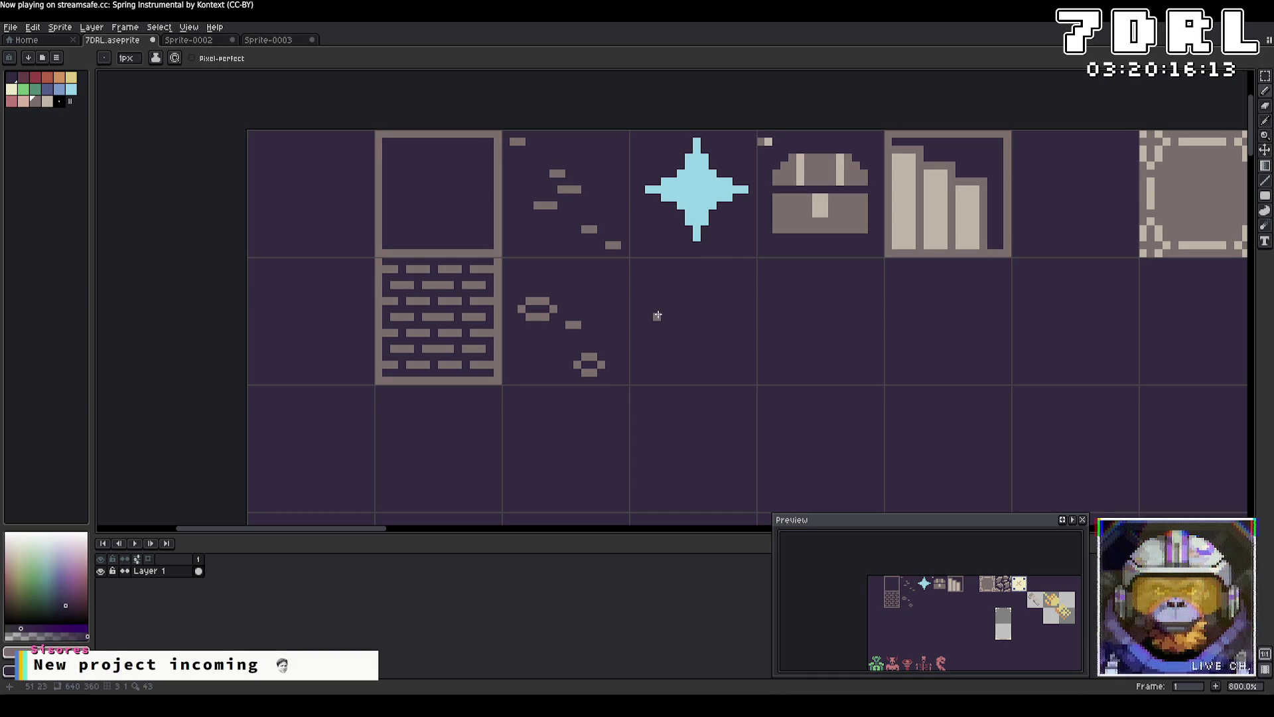
# Add an L-shaped rubble bit, a short vertical stroke and a small ring in the upper debris tile.
pyautogui.click(603, 286)
pyautogui.click(610, 285)
pyautogui.click(610, 278)
pyautogui.rightClick(613, 245)
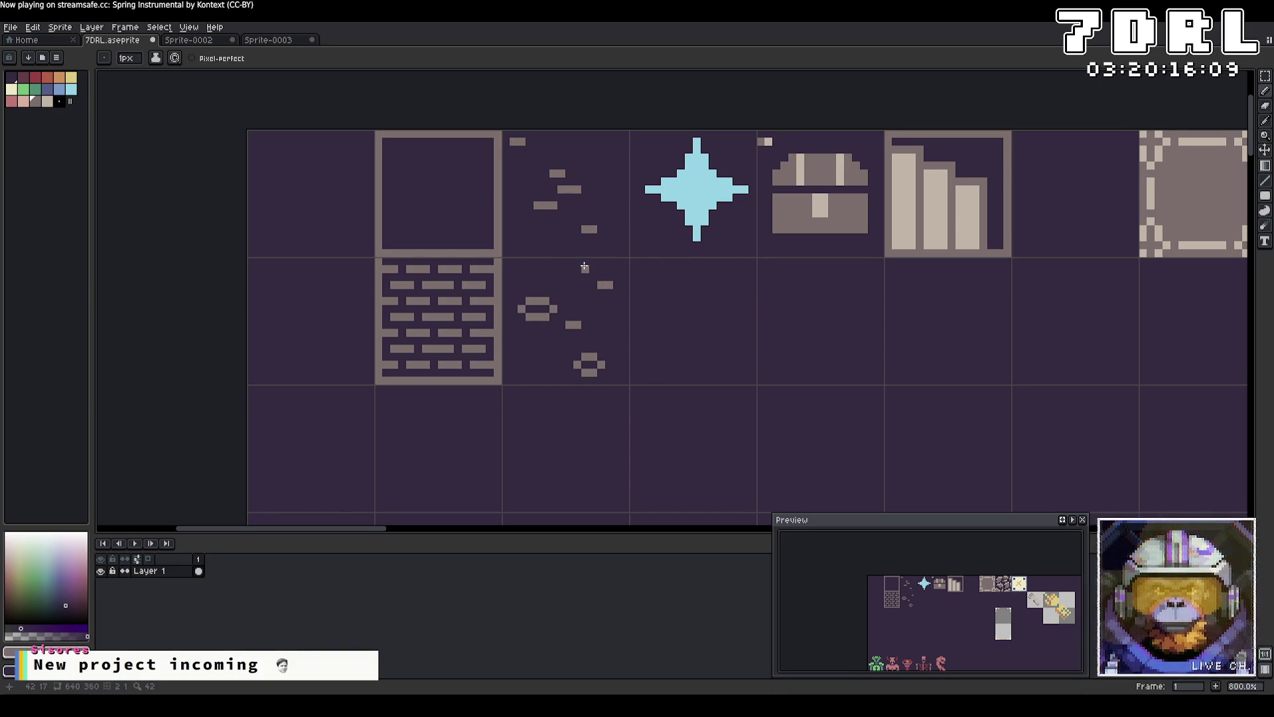
pyautogui.click(598, 165)
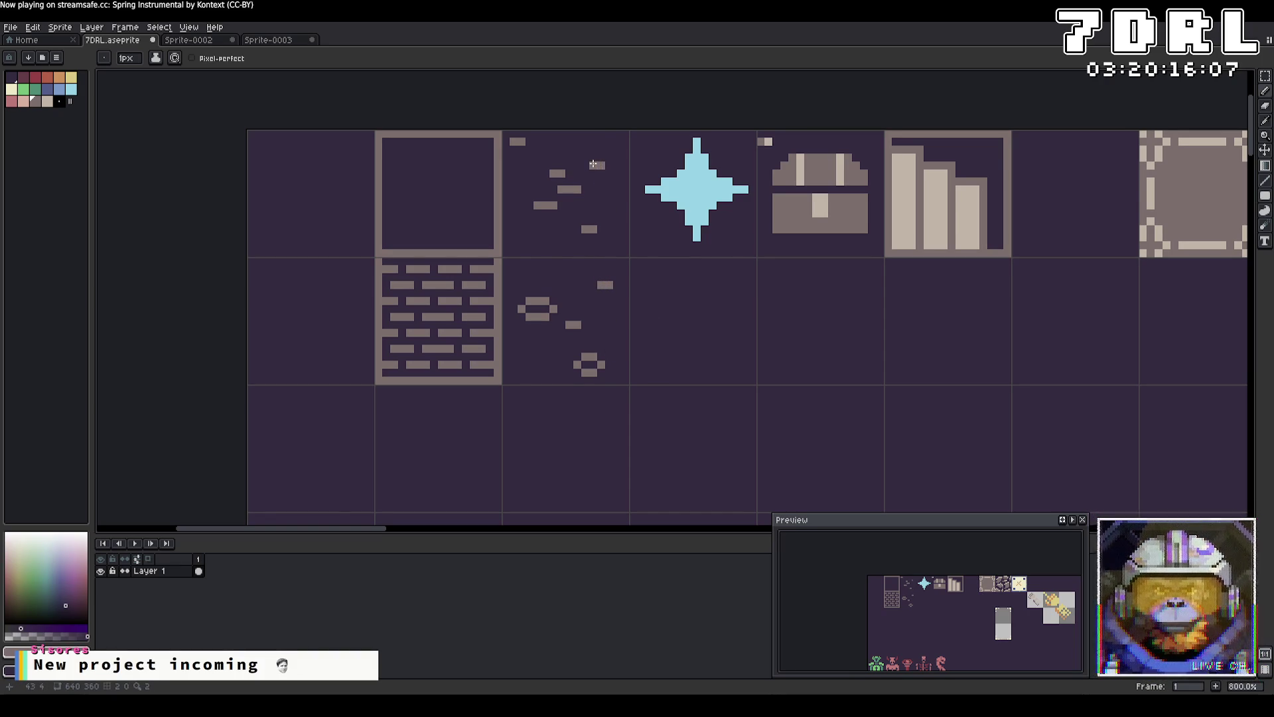
pyautogui.moveTo(585, 157); pyautogui.dragTo(588, 149)
pyautogui.moveTo(603, 147); pyautogui.dragTo(616, 151)
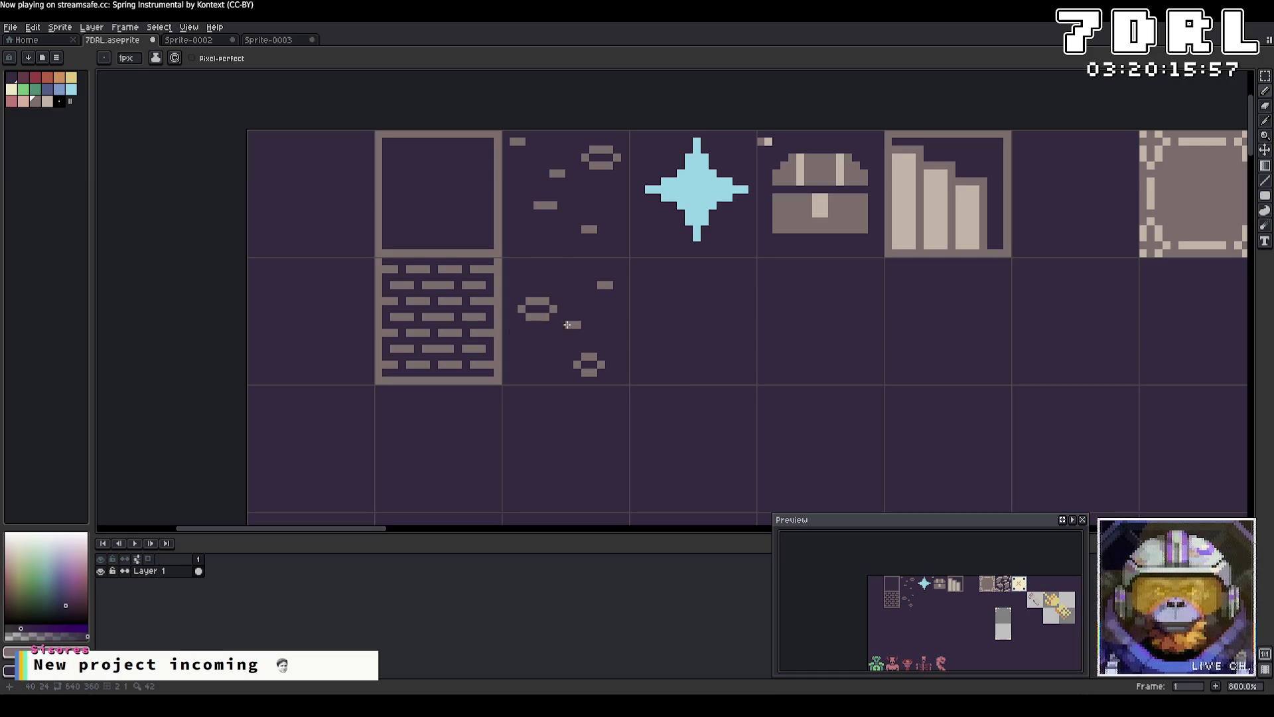
pyautogui.click(593, 285)
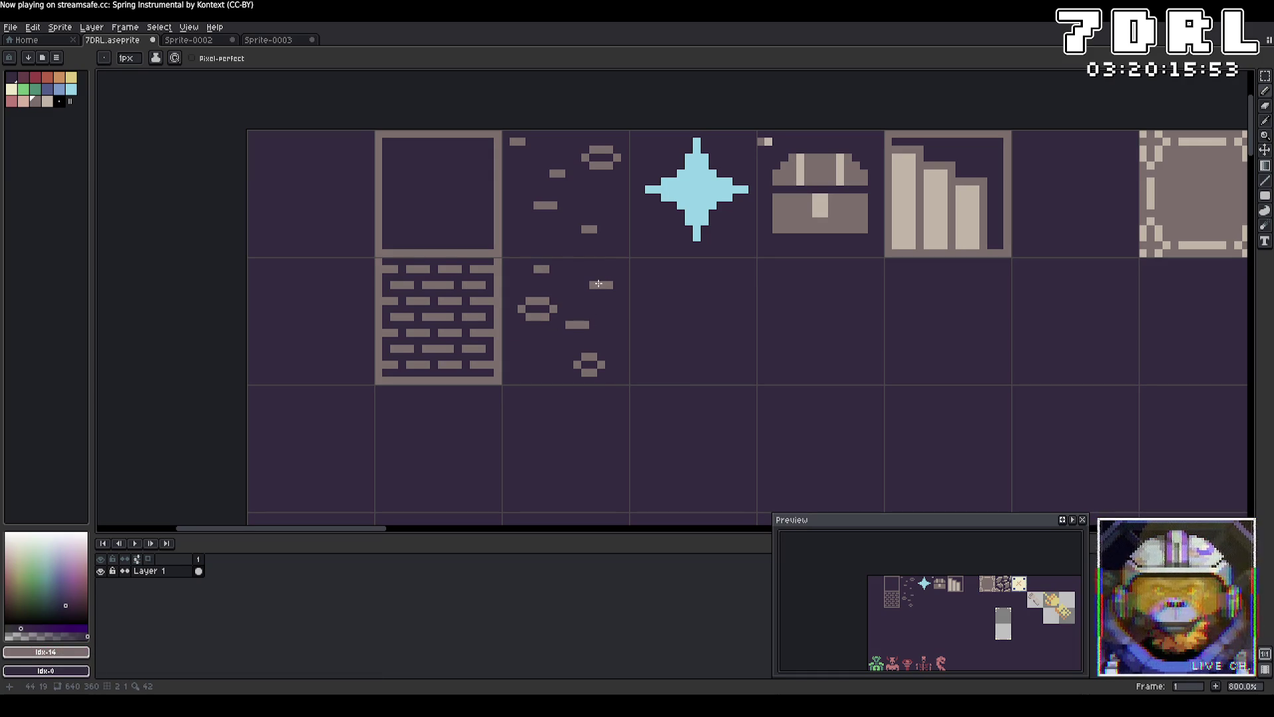
# Move a dash higher and try a new dash in the upper debris tile, undoing the misplaced strokes.
pyautogui.moveTo(550, 274)
pyautogui.mouseDown()
pyautogui.moveTo(535, 270)
pyautogui.moveTo(551, 253)
pyautogui.mouseUp()
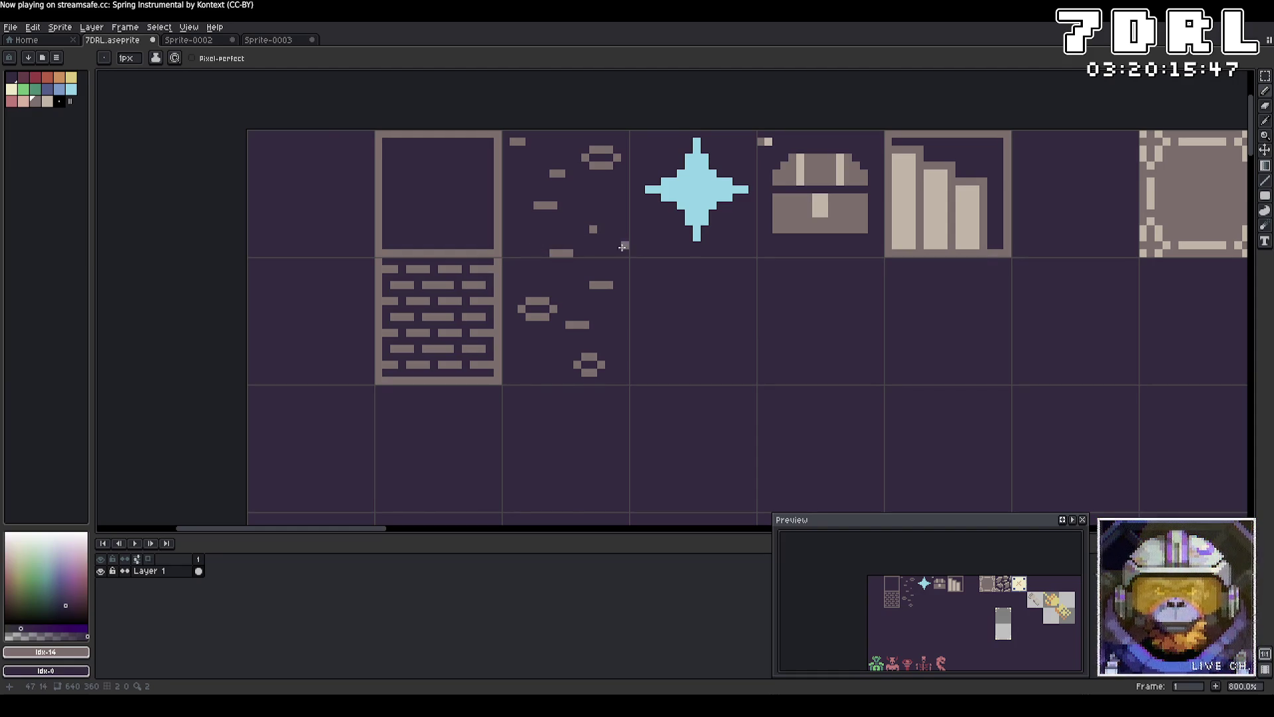
pyautogui.moveTo(599, 252)
pyautogui.mouseDown()
pyautogui.moveTo(611, 253)
pyautogui.moveTo(612, 229)
pyautogui.mouseUp()
pyautogui.hotkey('ctrl', 'z')
pyautogui.hotkey('ctrl', 'z')
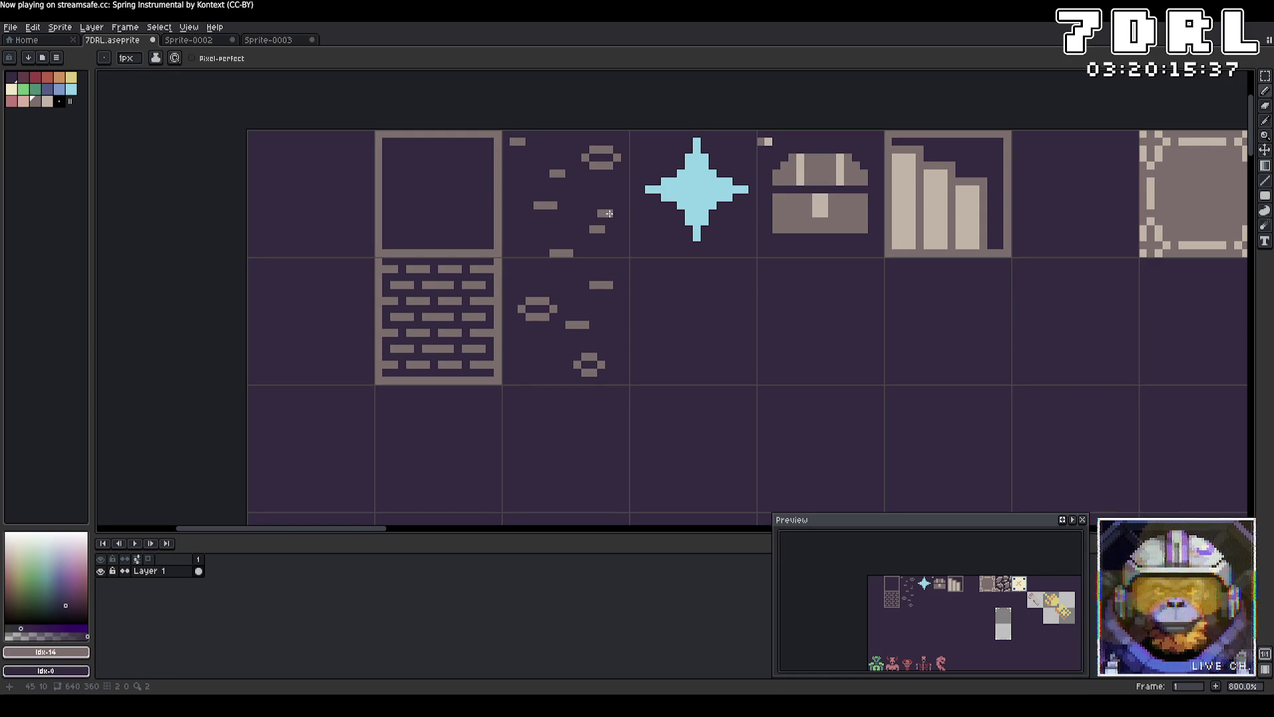
pyautogui.hotkey('ctrl', 'z')
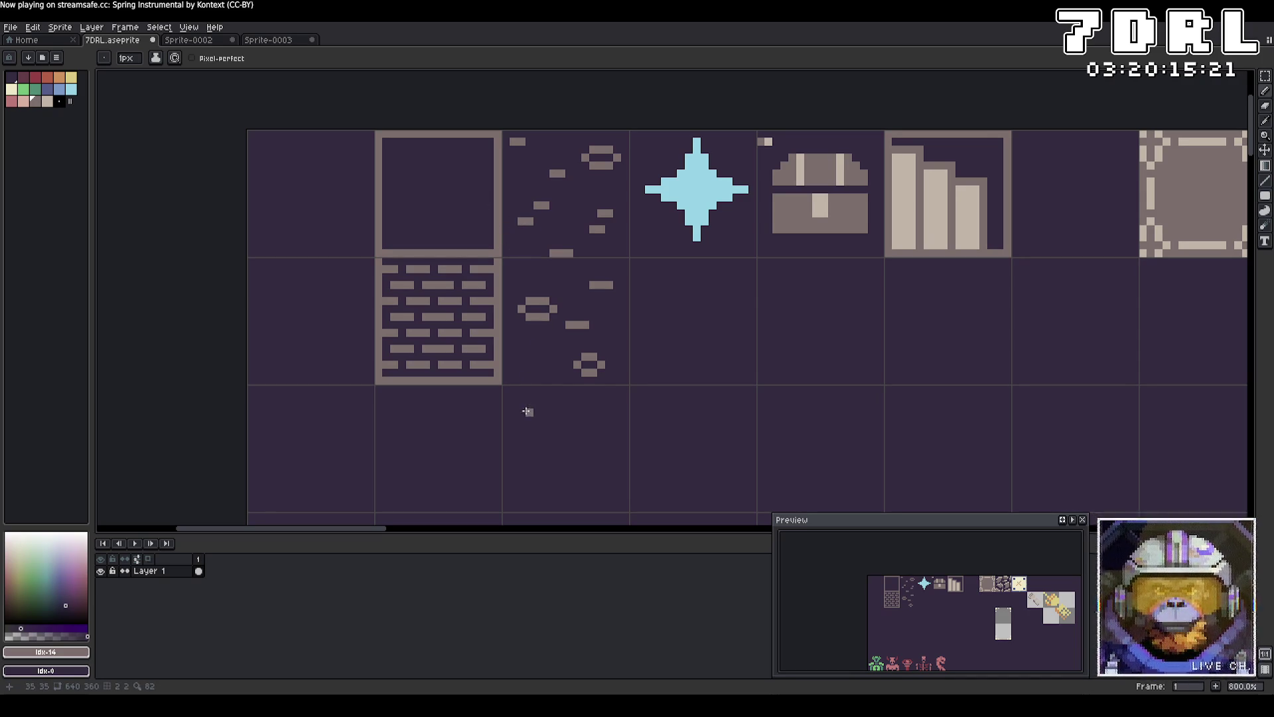
# Add a short dash in the lower debris tile, trim its left end, and undo a trial ring fill.
pyautogui.moveTo(522, 332); pyautogui.dragTo(529, 340)
pyautogui.hotkey('ctrl', 'z')
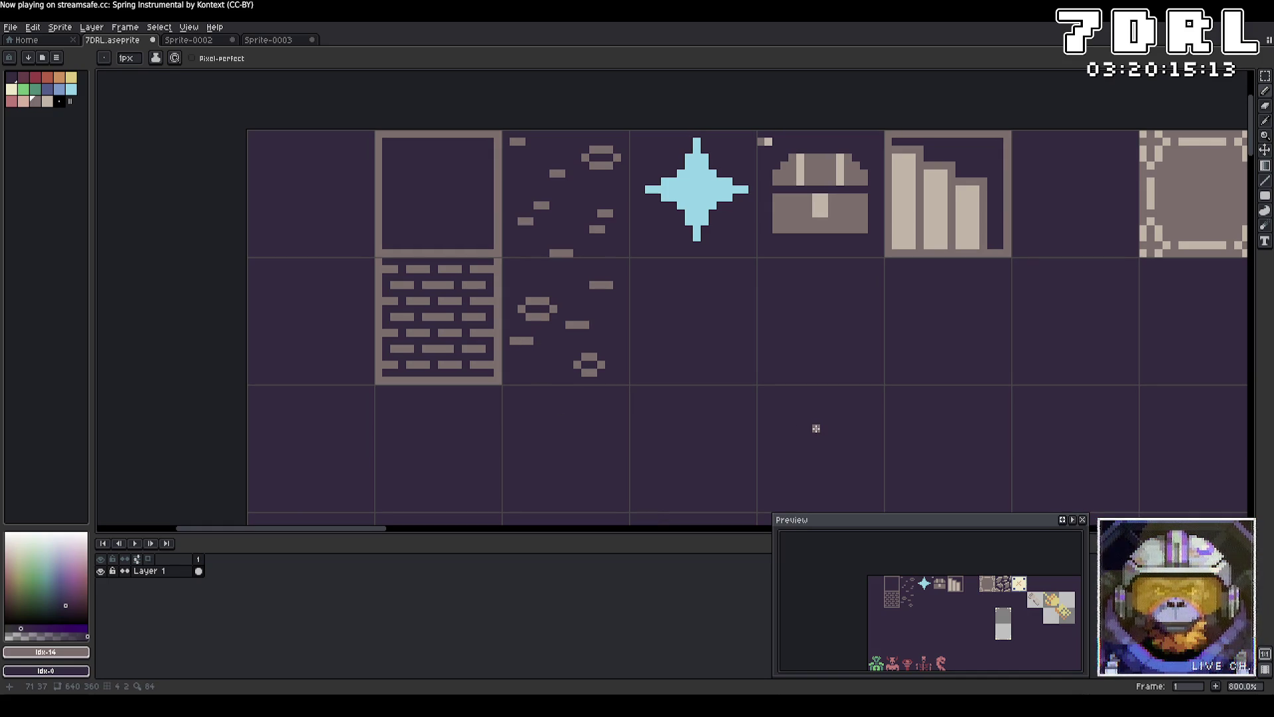
pyautogui.rightClick(513, 340)
pyautogui.click(590, 365)
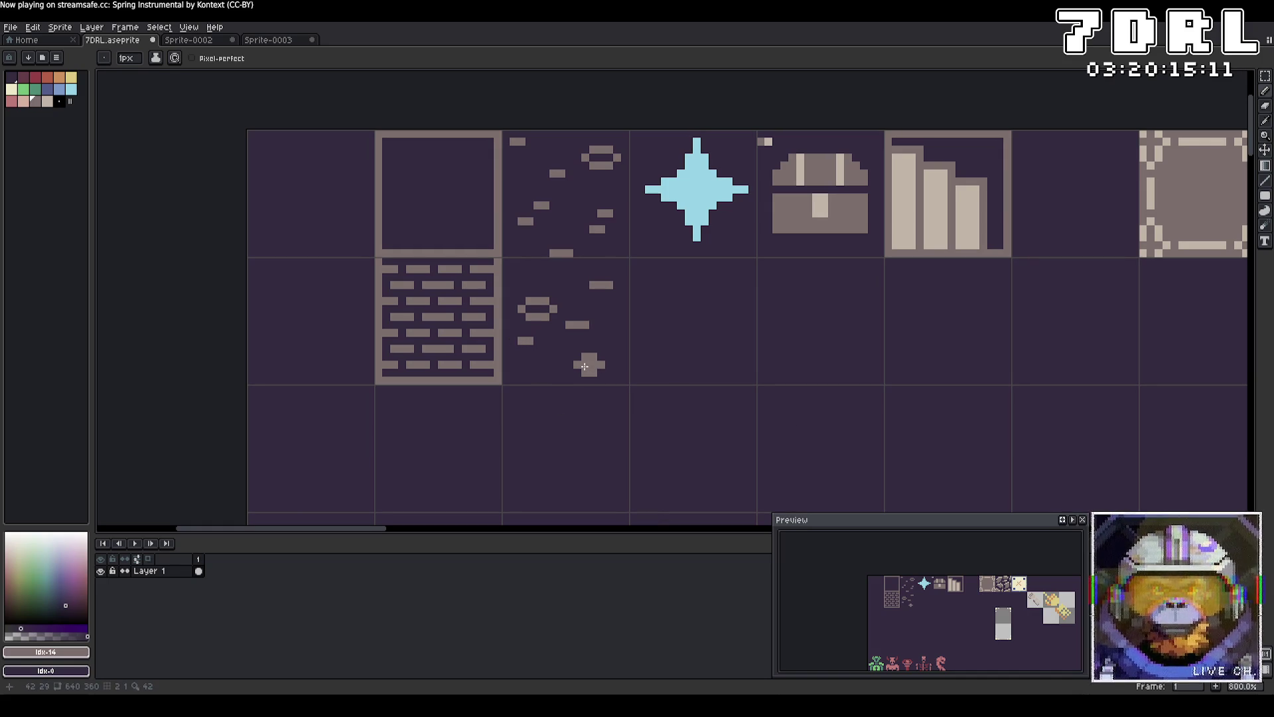
pyautogui.hotkey('ctrl', 'z')
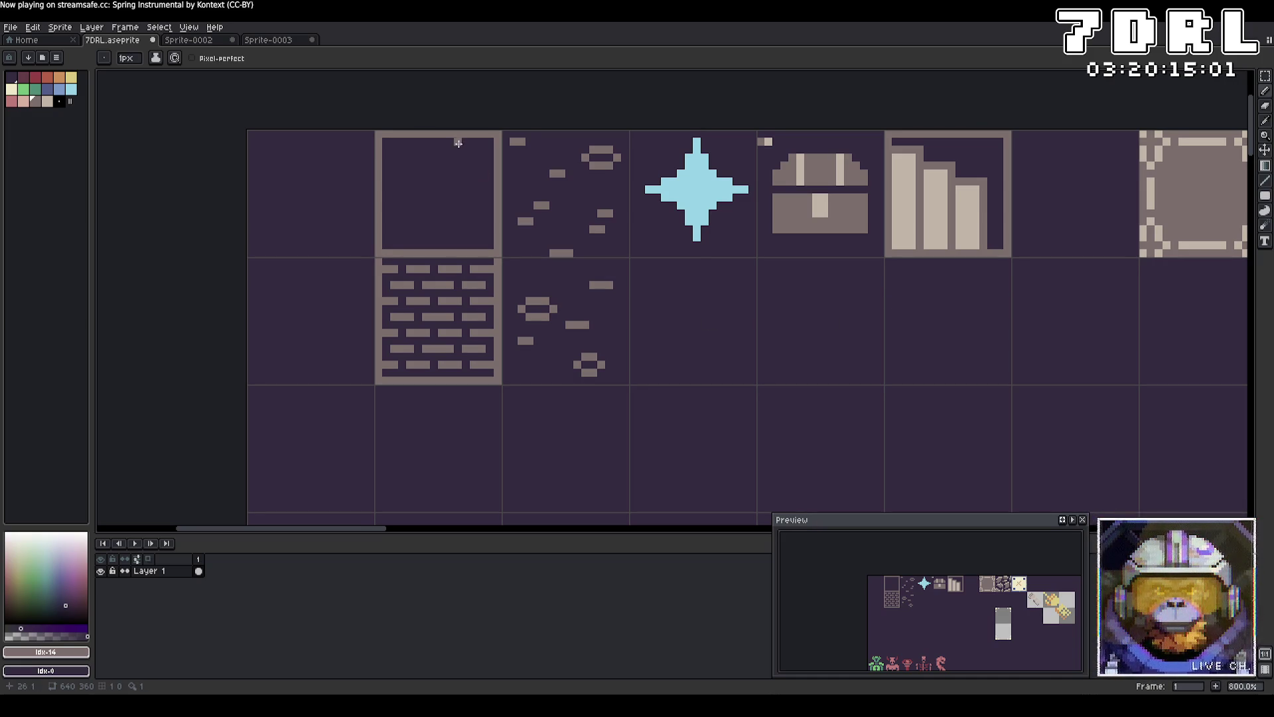
pyautogui.moveTo(484, 153)
pyautogui.mouseDown()
pyautogui.moveTo(384, 146)
pyautogui.moveTo(492, 144)
pyautogui.mouseUp()
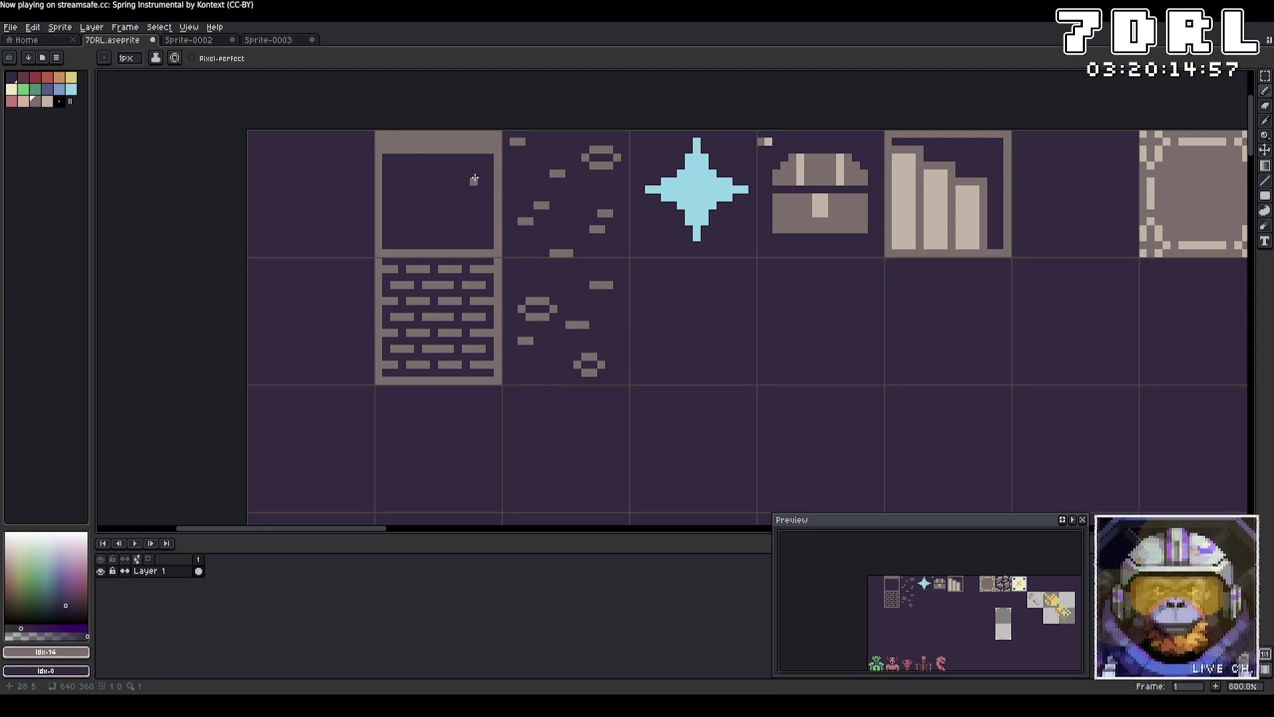
pyautogui.hotkey('ctrl', 'z')
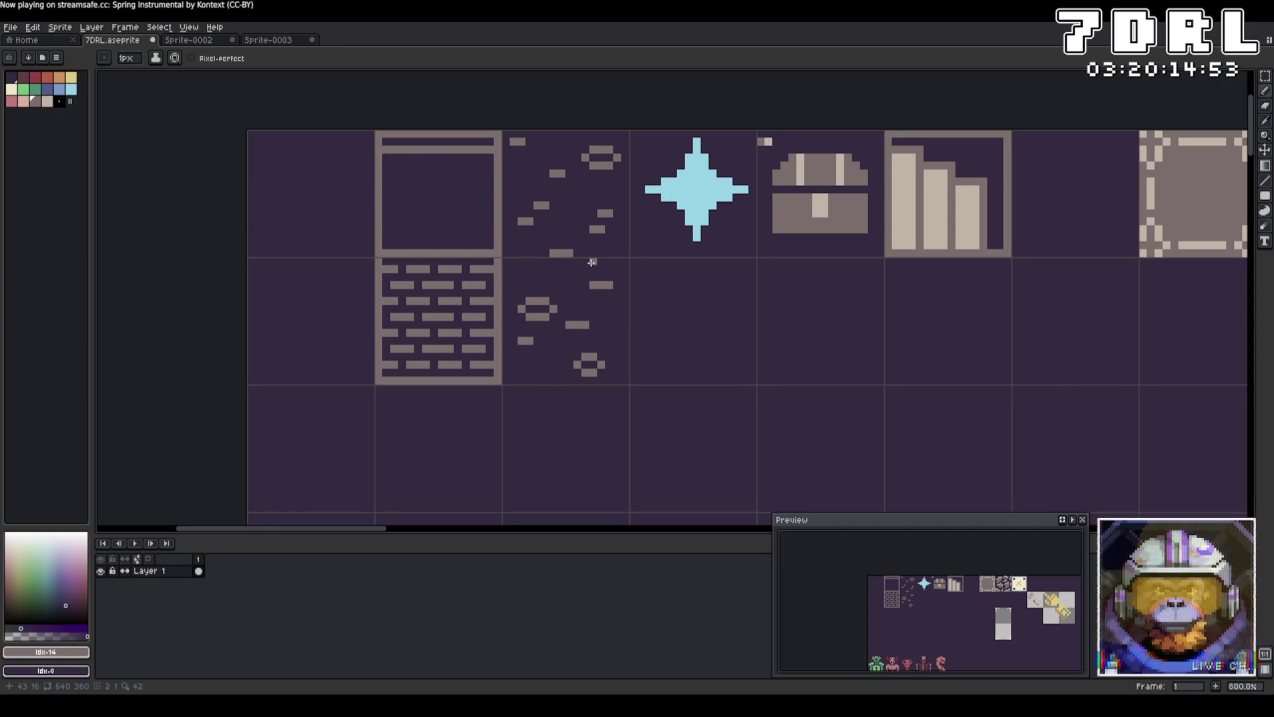
pyautogui.hotkey('ctrl', 'z')
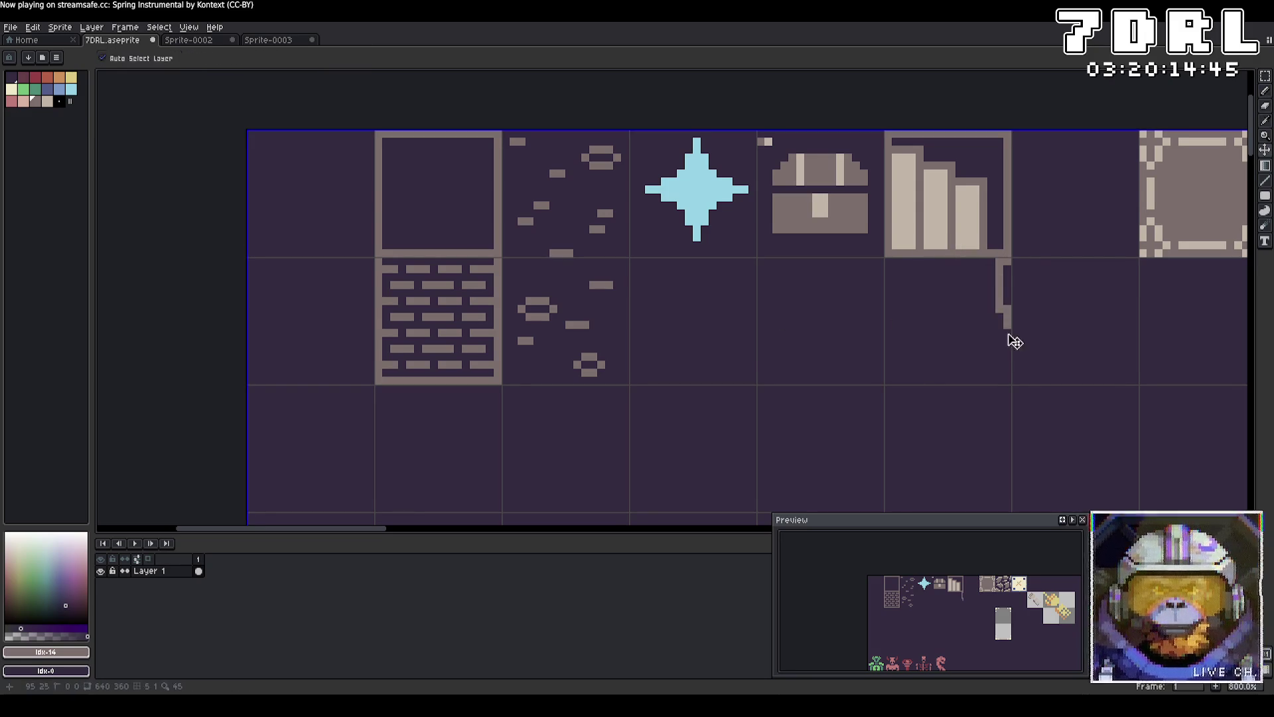
# Draw a rectangular frame with three vertical dividers in the empty cell below the bars tile.
pyautogui.click(1005, 381)
pyautogui.keyDown('shift'); pyautogui.click(1009, 261); pyautogui.keyUp('shift')
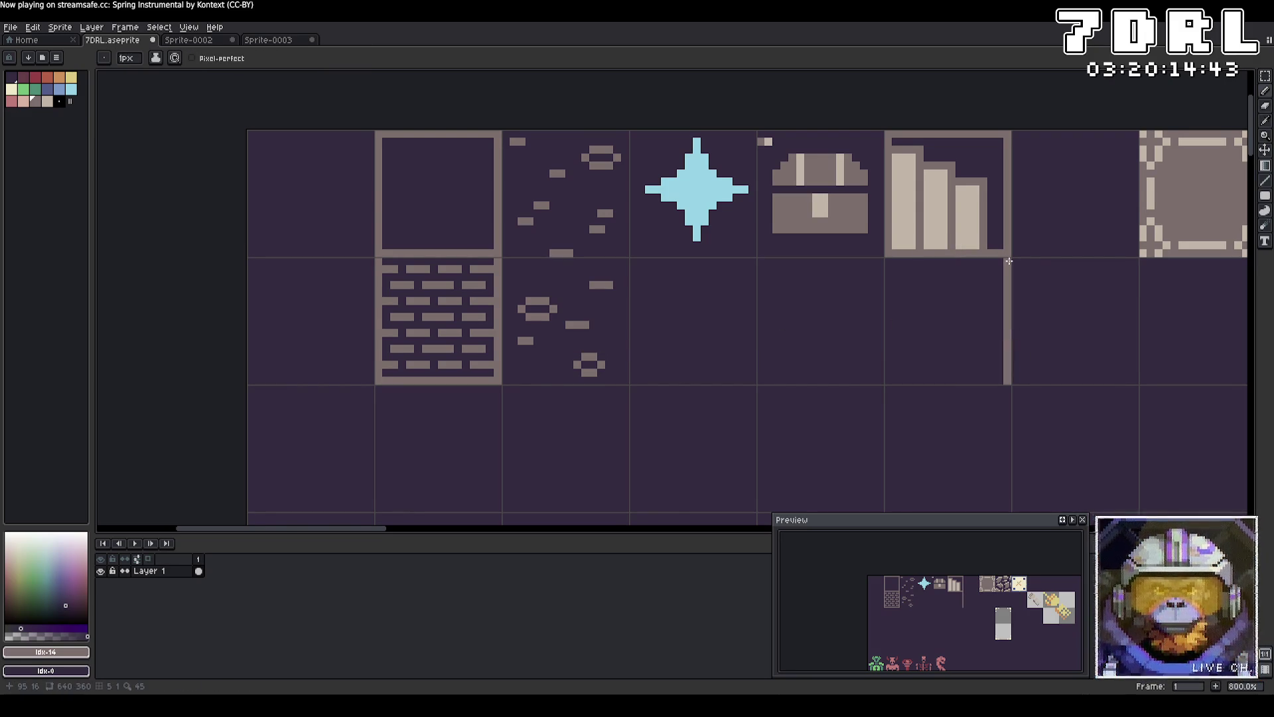
pyautogui.click(888, 383)
pyautogui.keyDown('shift'); pyautogui.click(888, 261); pyautogui.keyUp('shift')
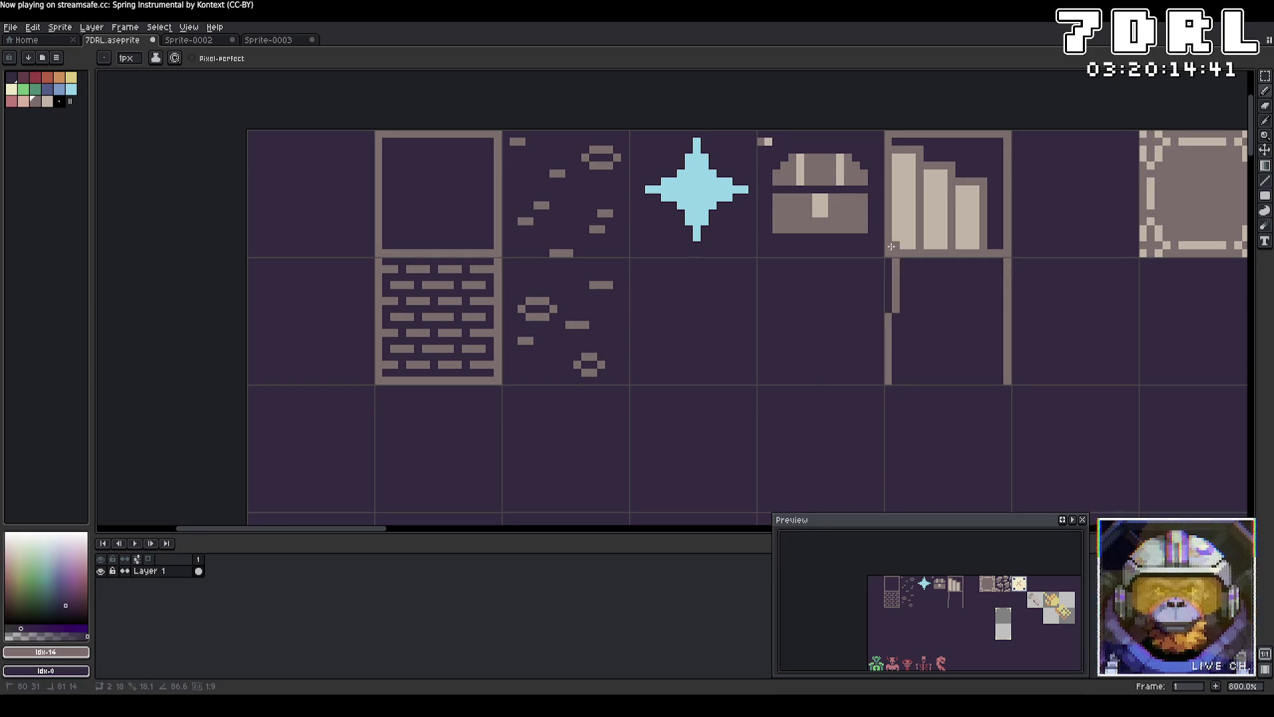
pyautogui.click(890, 379)
pyautogui.keyDown('shift'); pyautogui.click(1006, 379); pyautogui.keyUp('shift')
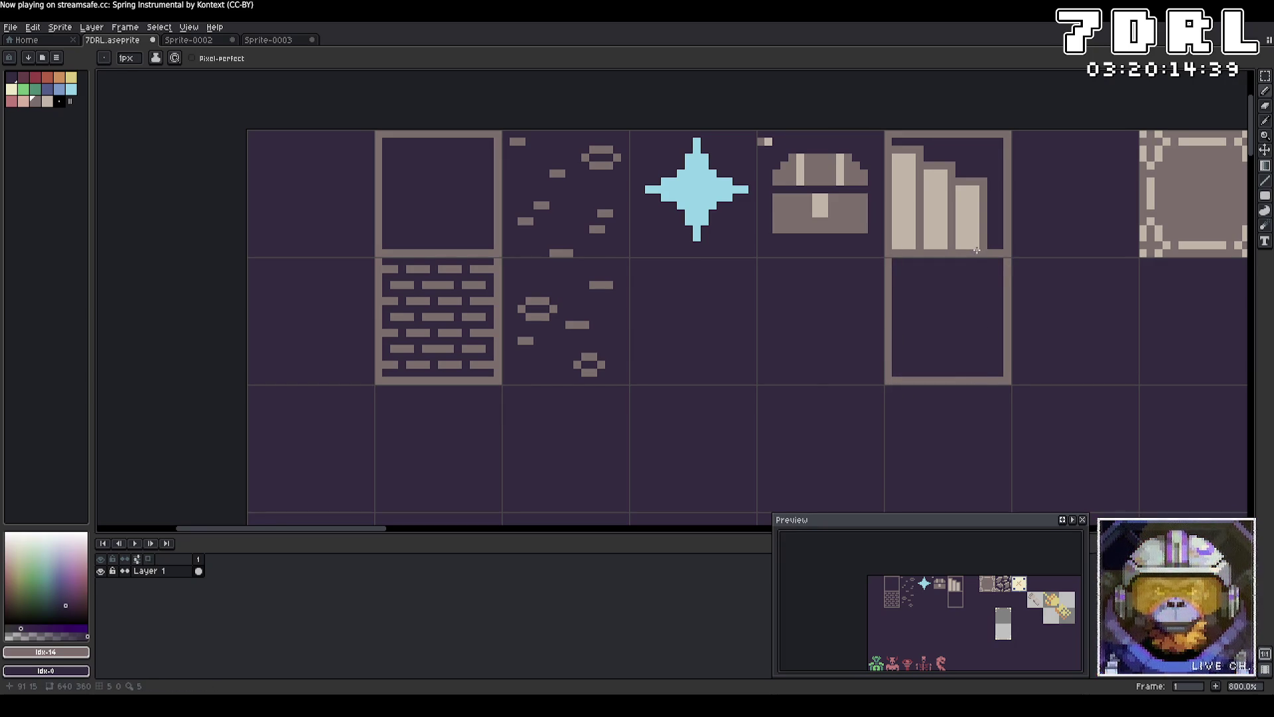
pyautogui.click(984, 252)
pyautogui.keyDown('shift'); pyautogui.click(985, 377); pyautogui.keyUp('shift')
pyautogui.click(951, 256)
pyautogui.keyDown('shift'); pyautogui.click(952, 375); pyautogui.keyUp('shift')
pyautogui.click(919, 260)
pyautogui.keyDown('shift'); pyautogui.click(921, 376); pyautogui.keyUp('shift')
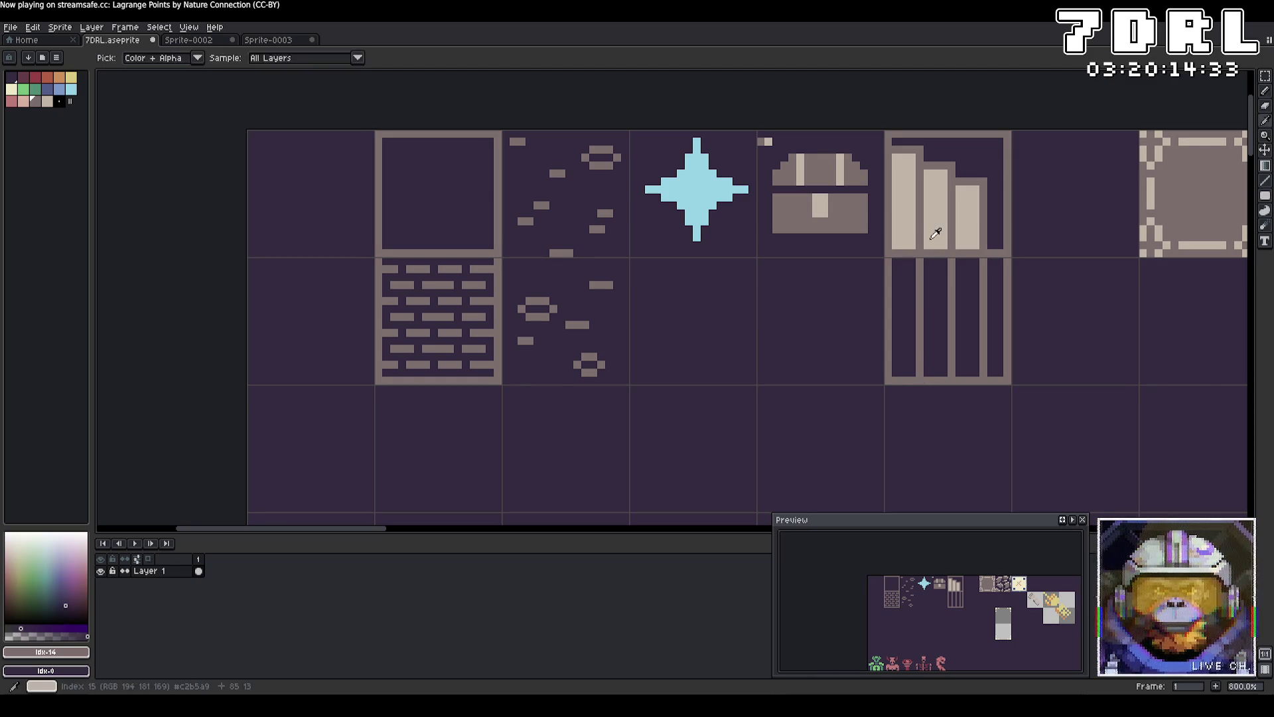
# Bucket-fill the three columns with the bars' light beige, then return to the Pencil with dark purple.
pyautogui.keyDown('alt'); pyautogui.click(948, 255); pyautogui.keyUp('alt')
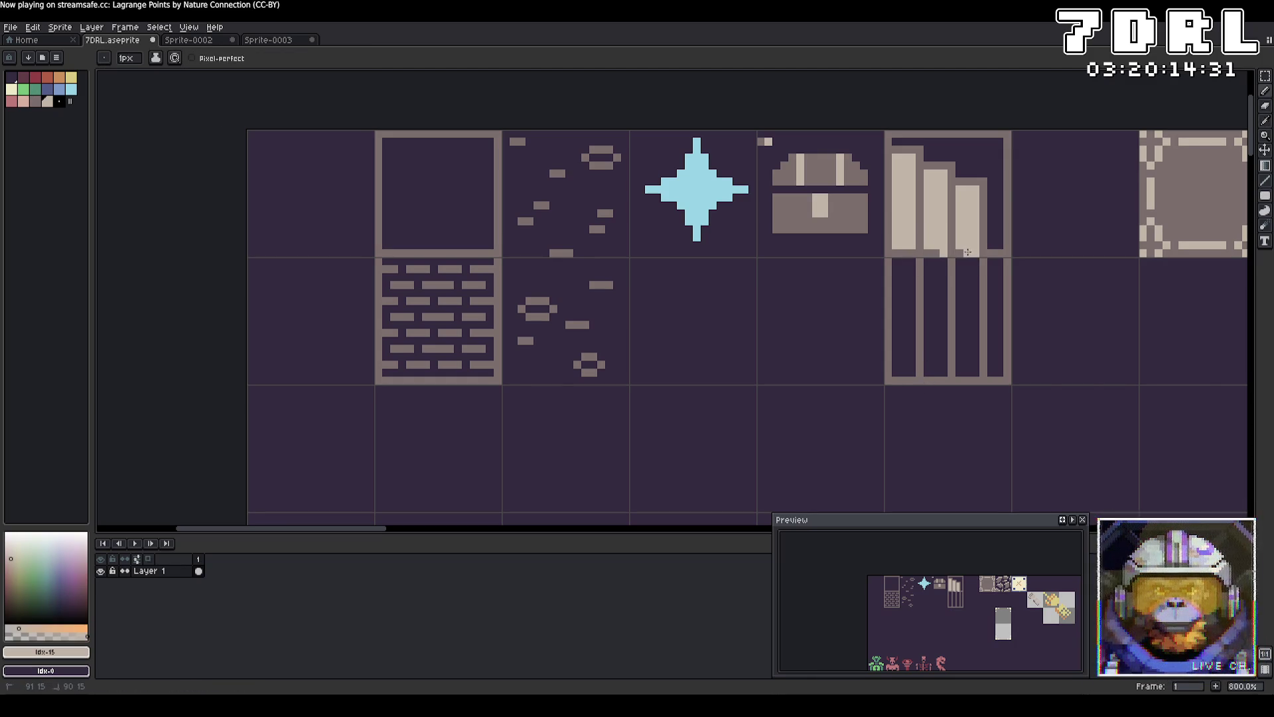
pyautogui.moveTo(962, 253); pyautogui.dragTo(898, 255)
pyautogui.click(1265, 166)
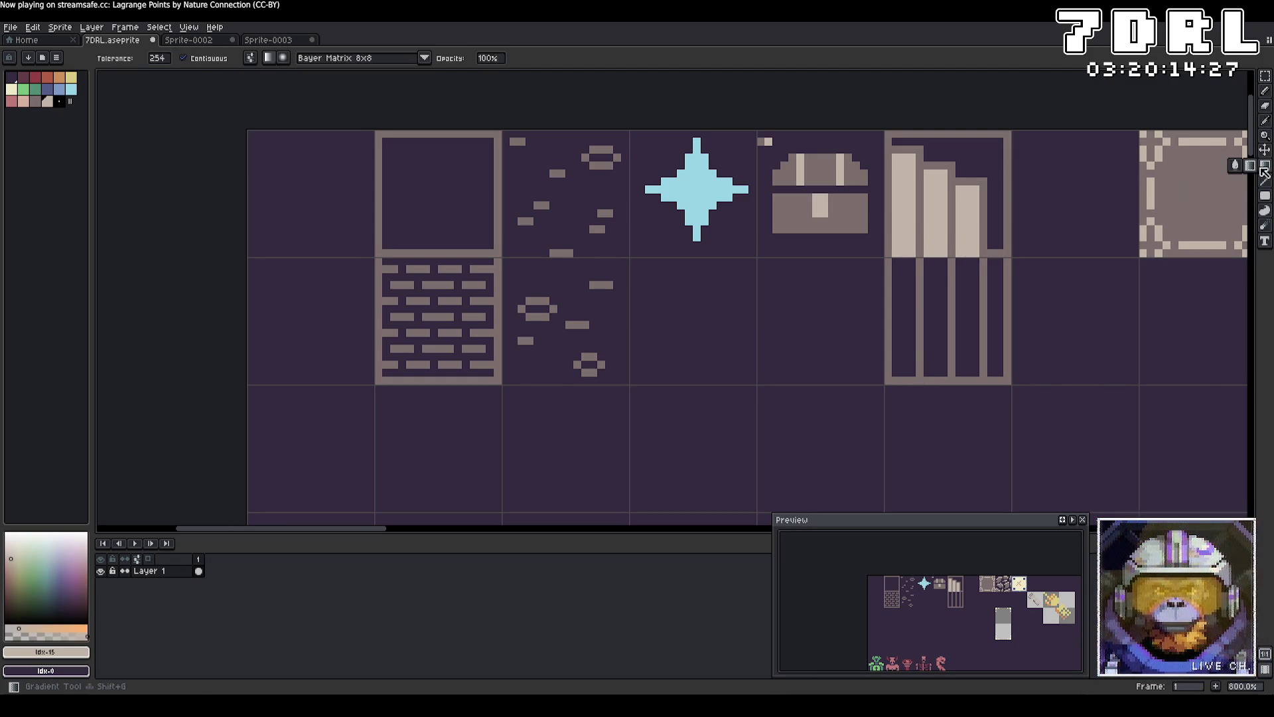
pyautogui.click(975, 309)
pyautogui.click(936, 316)
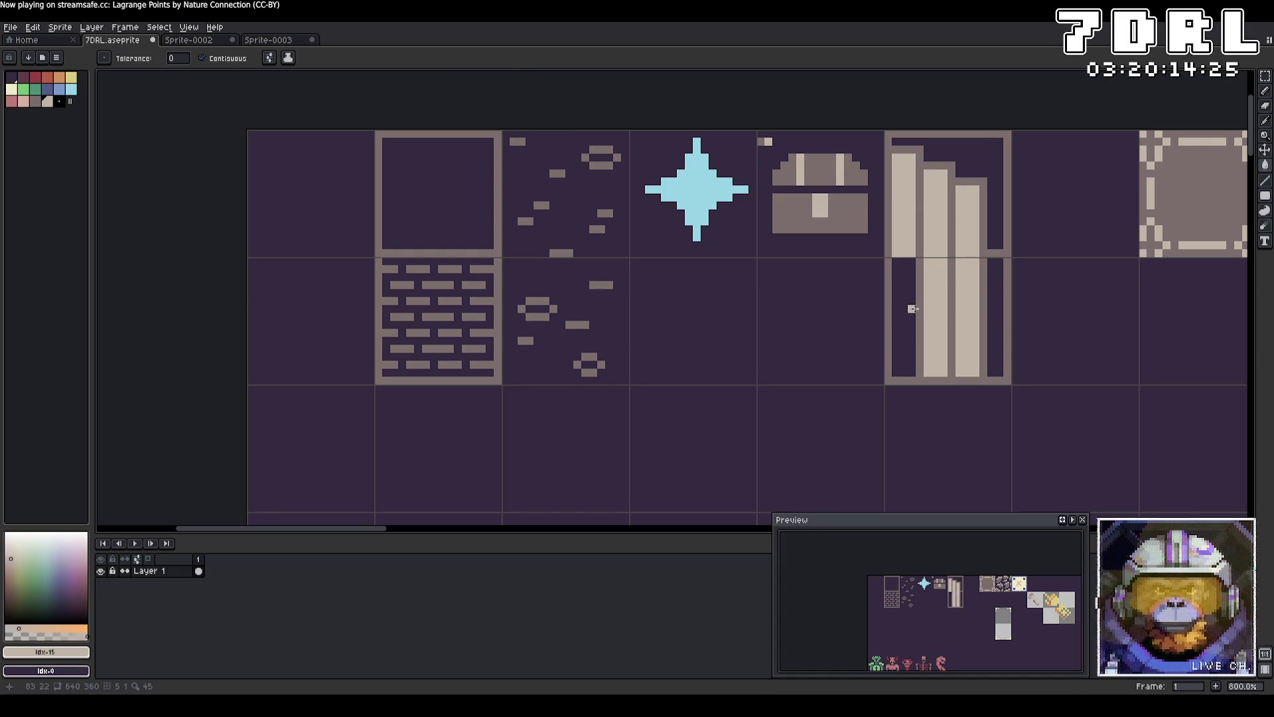
pyautogui.click(910, 317)
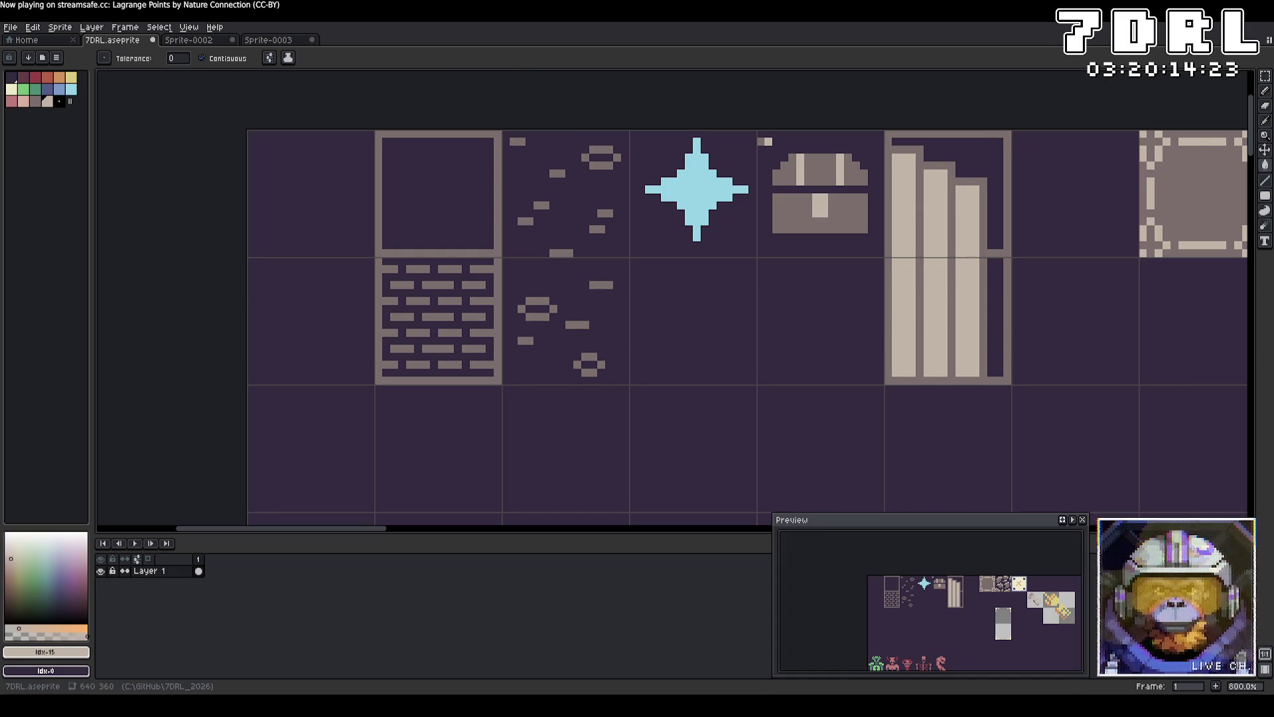
pyautogui.click(1265, 91)
pyautogui.keyDown('alt'); pyautogui.click(991, 239); pyautogui.keyUp('alt')
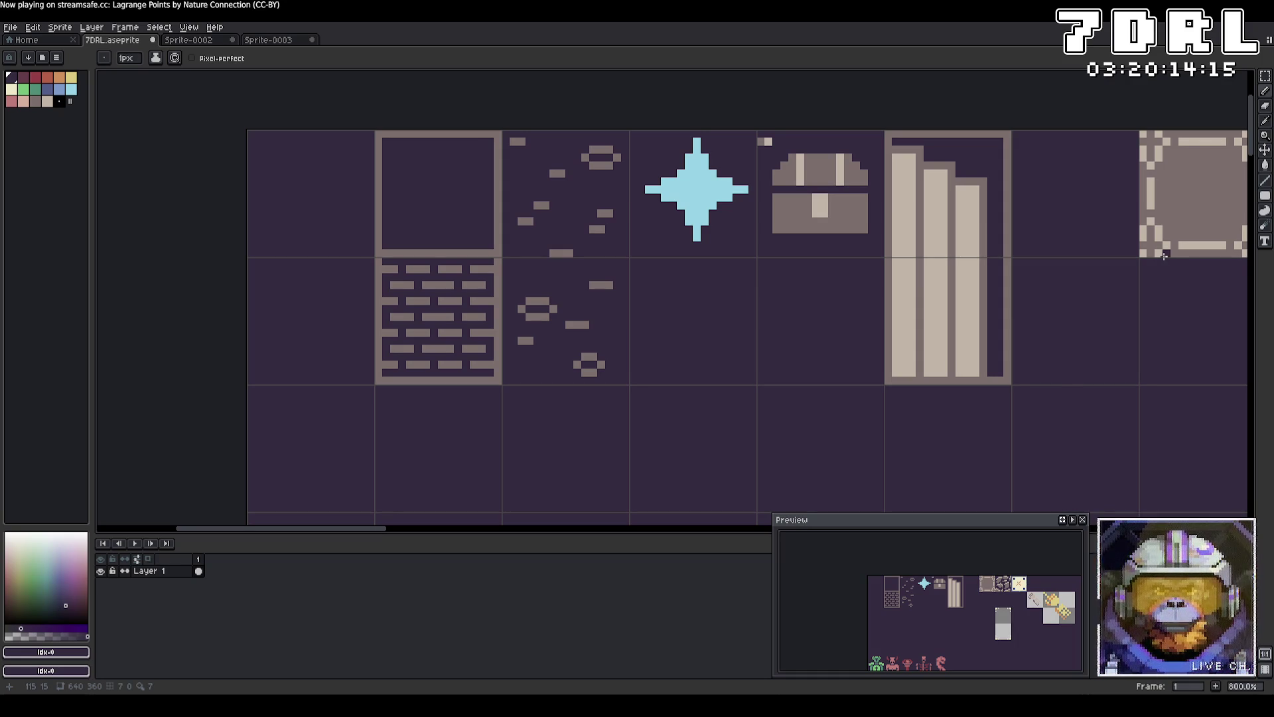
# Shift the tall bars piece down and fill the gap above it with the purple background.
pyautogui.click(1267, 78)
pyautogui.moveTo(889, 140)
pyautogui.mouseDown()
pyautogui.moveTo(997, 252)
pyautogui.moveTo(966, 237)
pyautogui.moveTo(969, 337)
pyautogui.moveTo(968, 288)
pyautogui.mouseUp()
pyautogui.press('g')
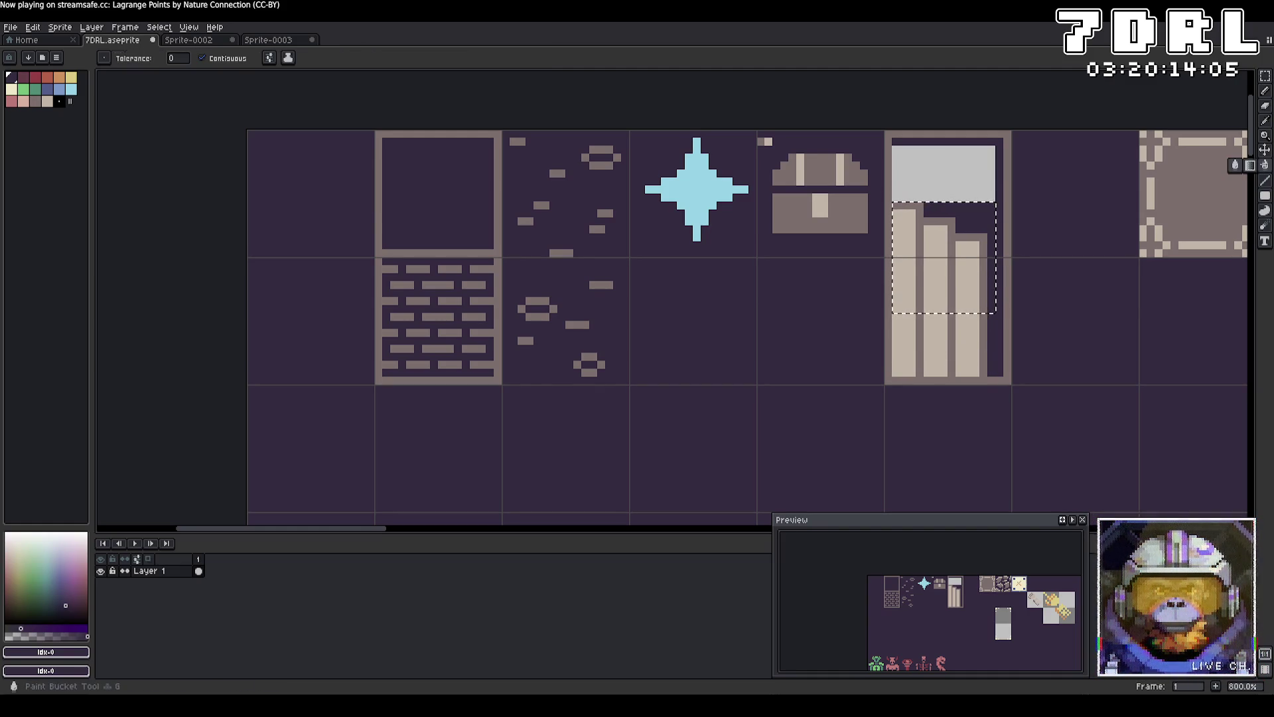
pyautogui.hotkey('ctrl', 'd')
pyautogui.click(975, 190)
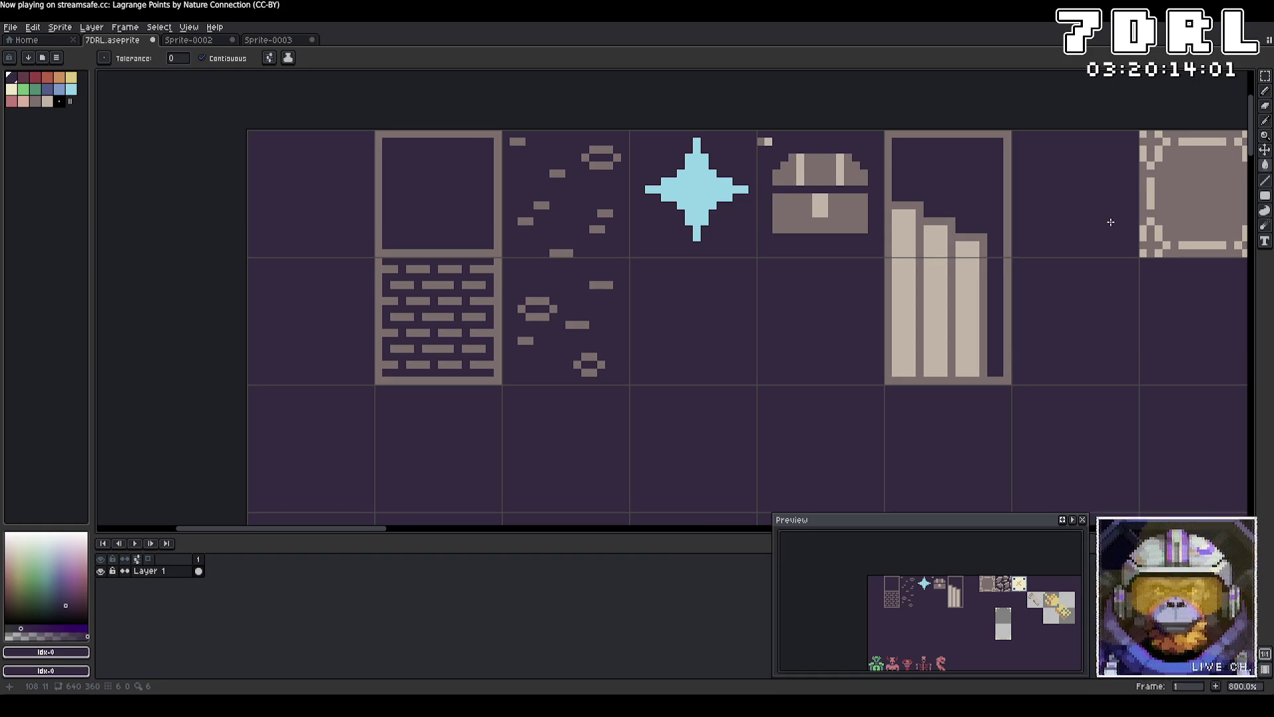
# Draw a beige edge line beside the tall bars, bucket-fill the empty column beige, and save the sheet.
pyautogui.press('b')
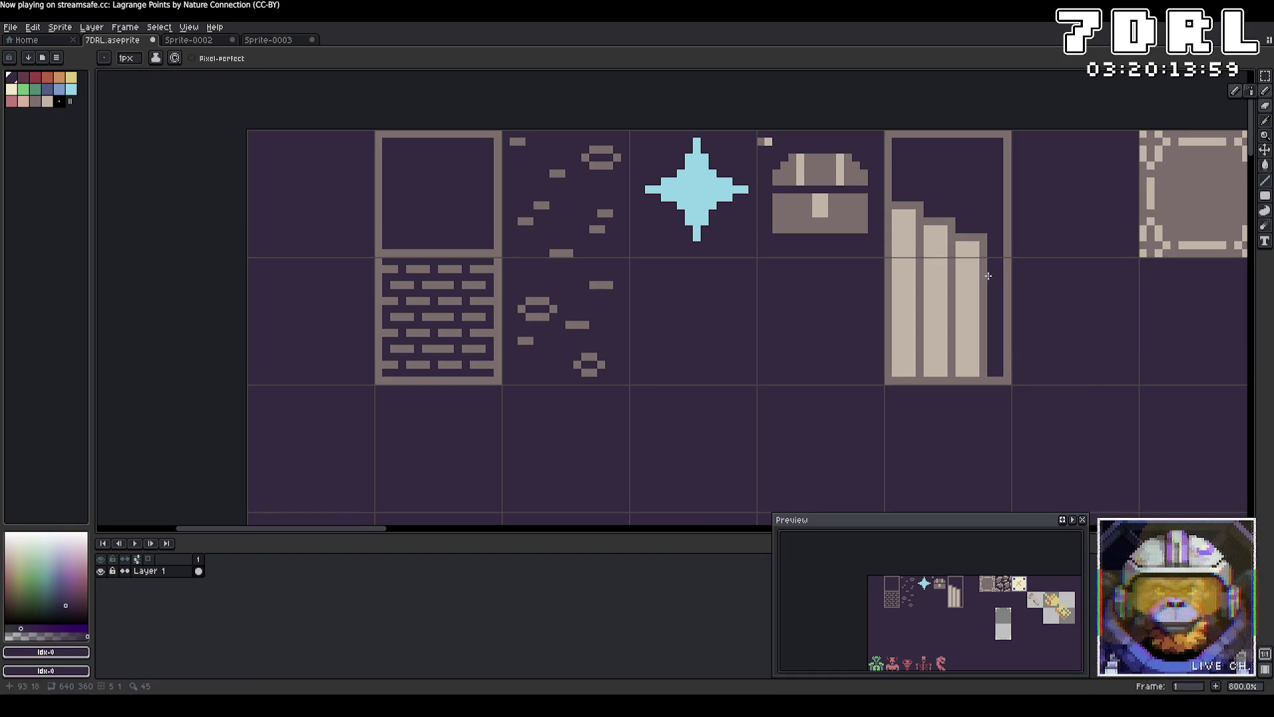
pyautogui.keyDown('alt'); pyautogui.click(991, 264); pyautogui.keyUp('alt')
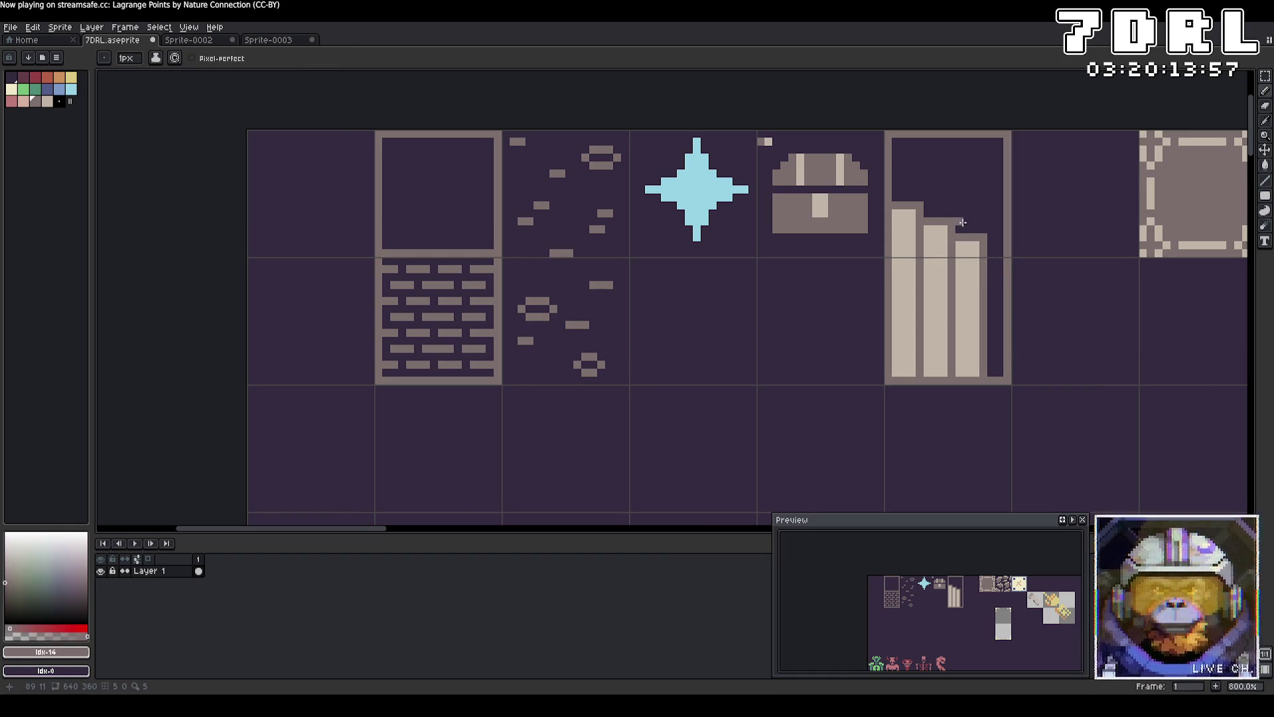
pyautogui.click(991, 254)
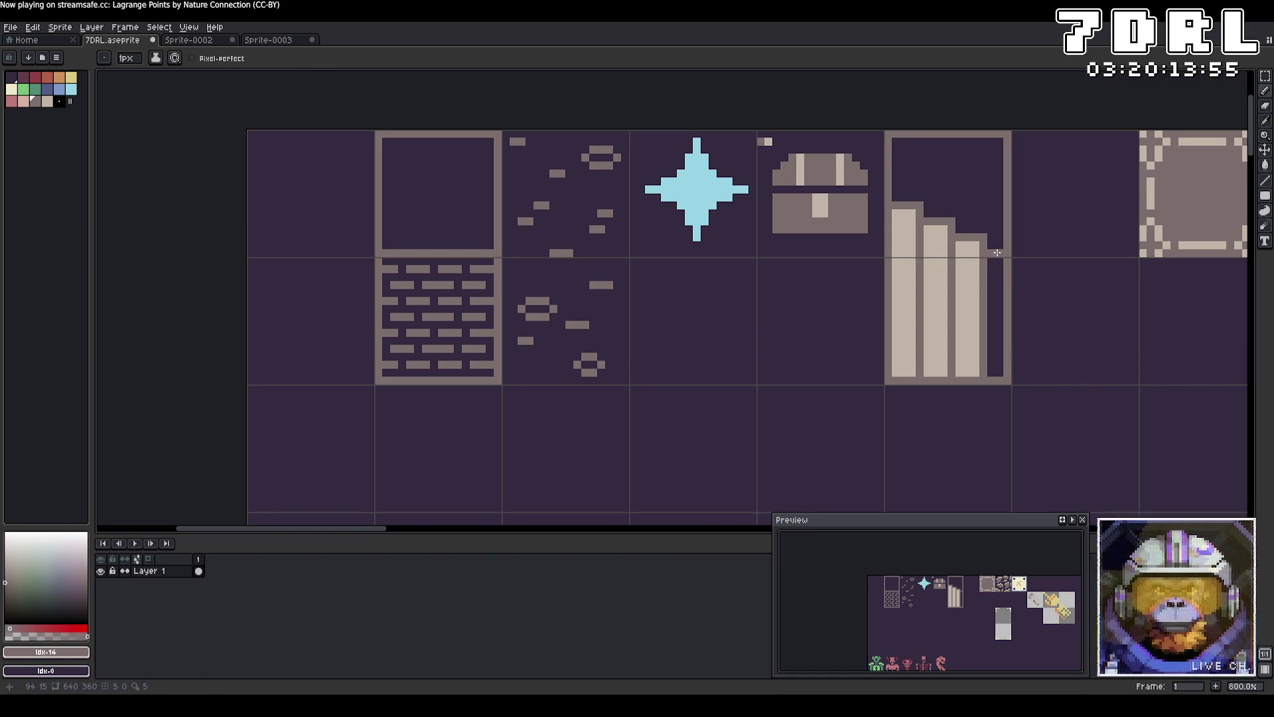
pyautogui.keyDown('alt'); pyautogui.click(976, 277); pyautogui.keyUp('alt')
pyautogui.press('g')
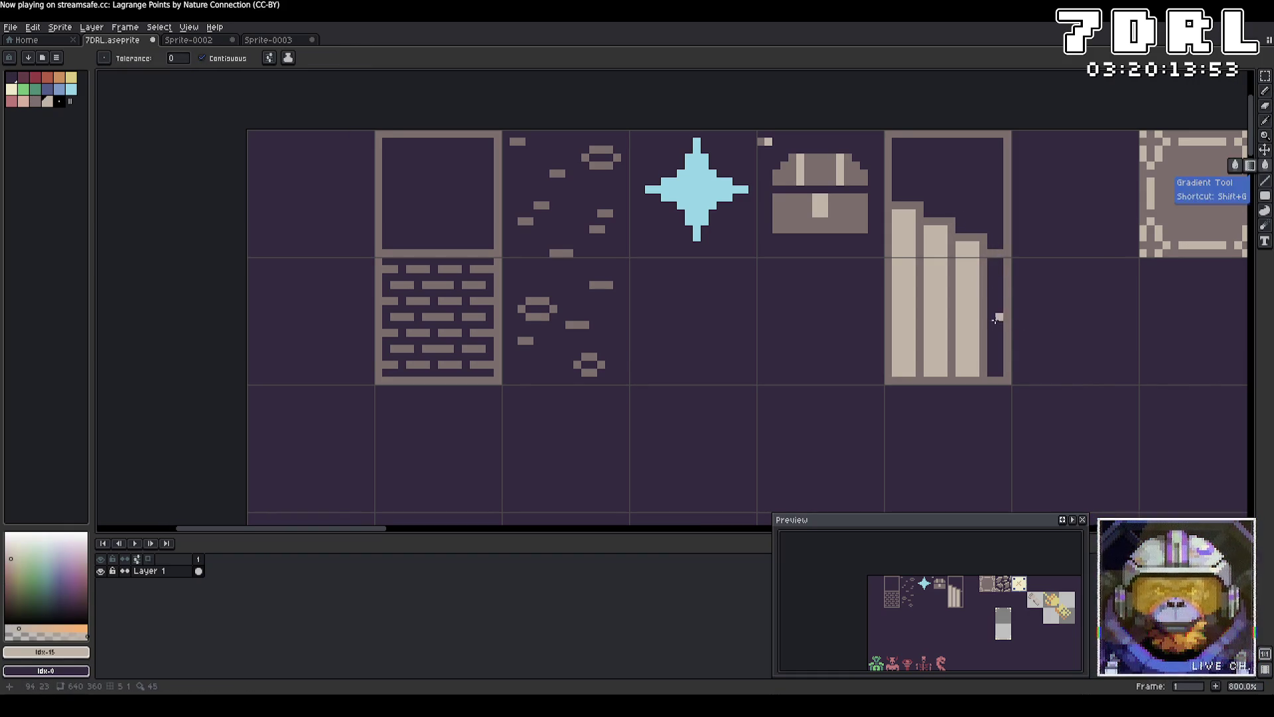
pyautogui.click(996, 317)
pyautogui.press('b')
pyautogui.hotkey('shift', 'b')
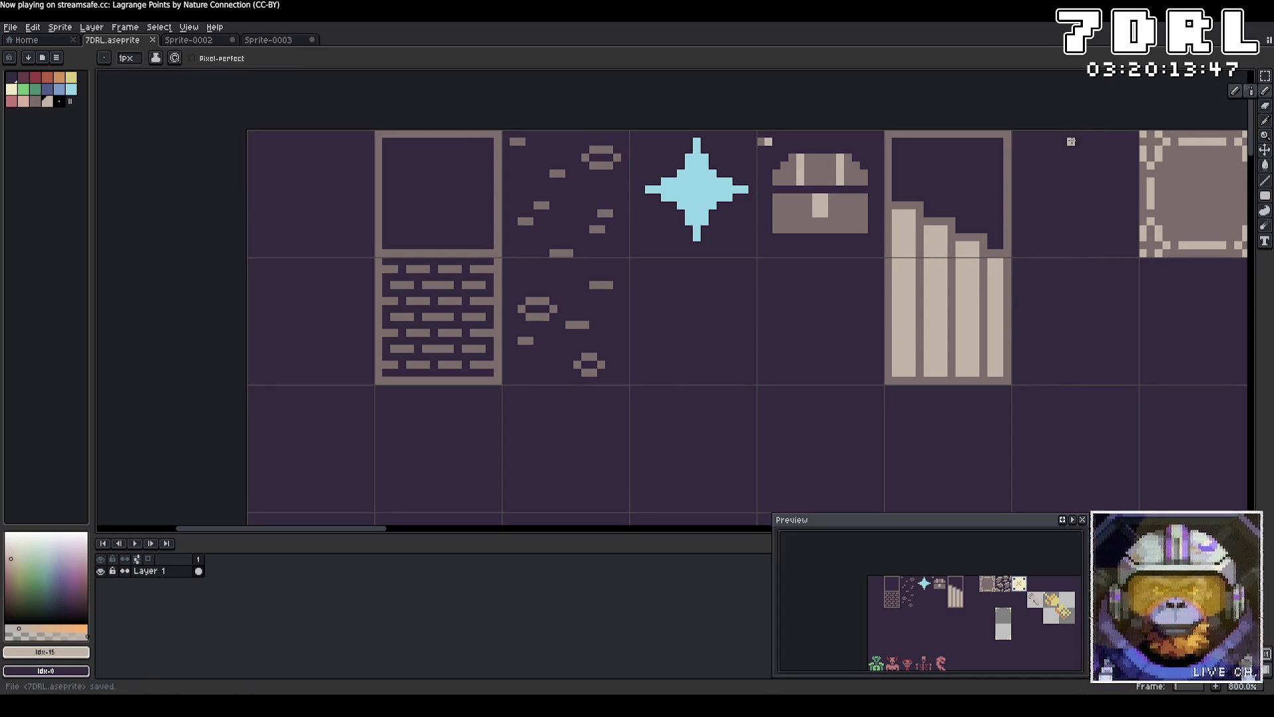
pyautogui.hotkey('alt', 'Tab')
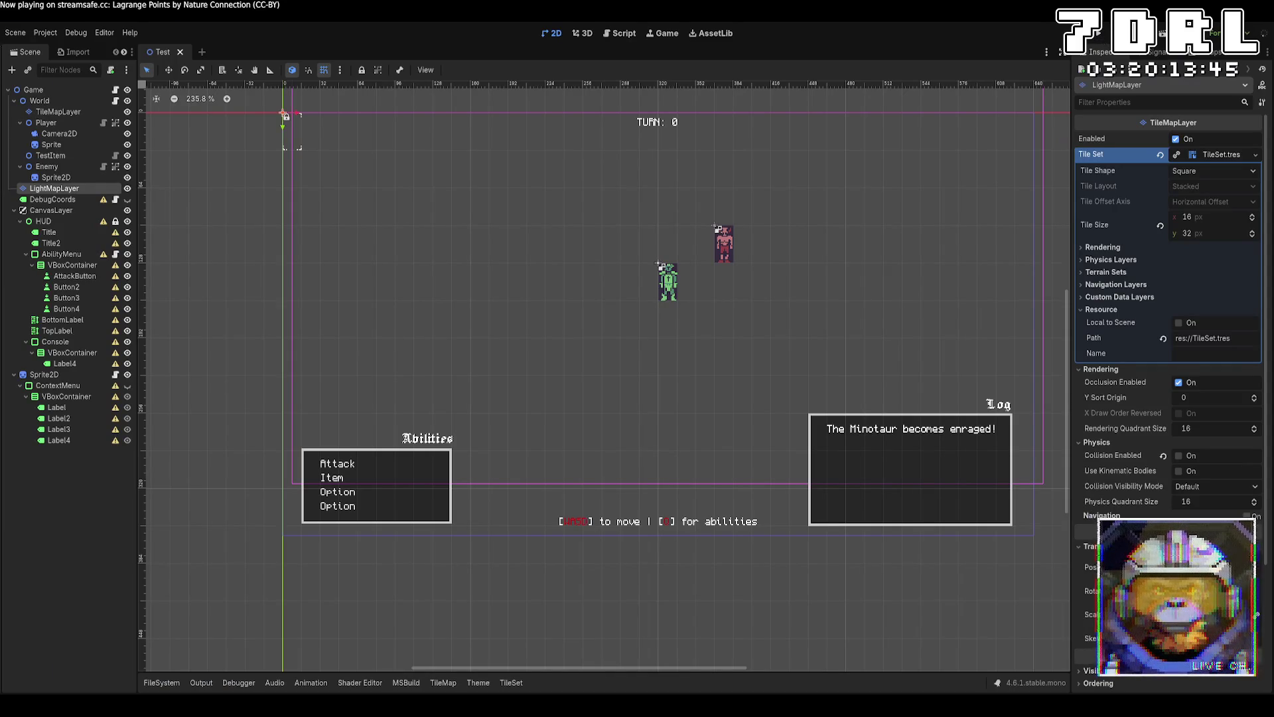
# Open File > Export As for the sprite sheet and view its output-file choices (Pointer.png).
pyautogui.hotkey('alt', 'Tab')
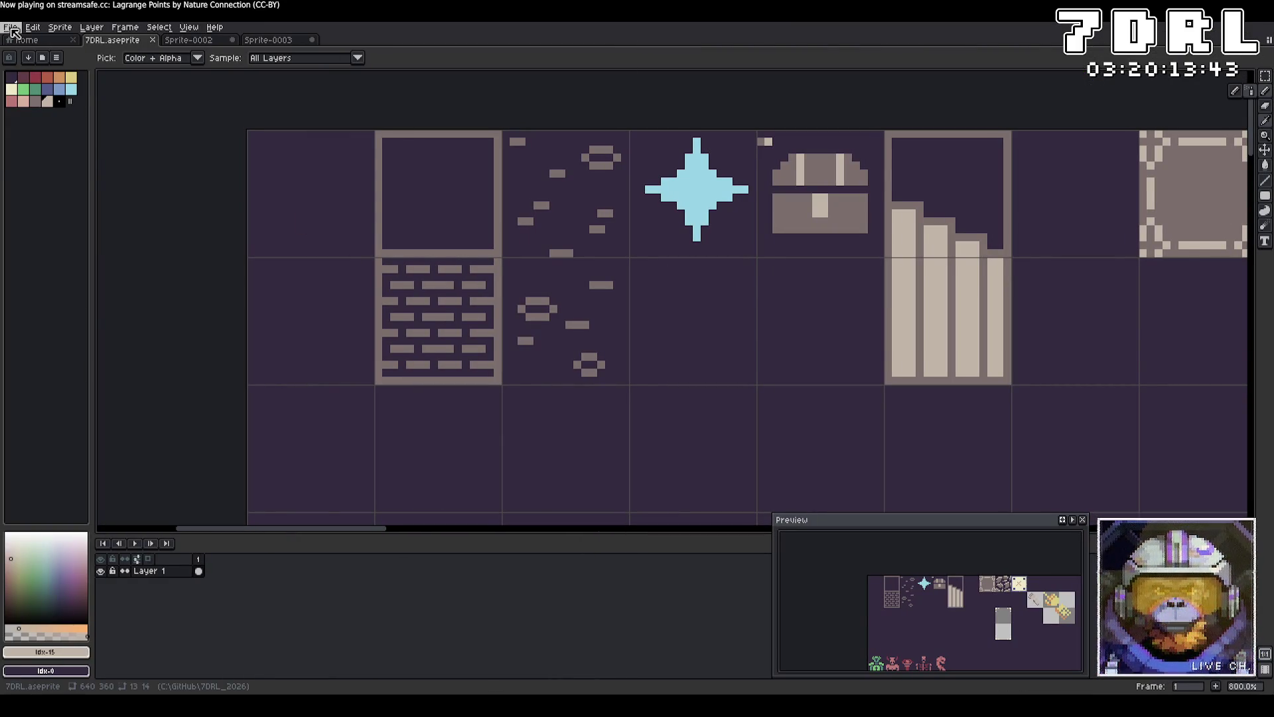
pyautogui.click(12, 31)
pyautogui.moveTo(44, 130)
pyautogui.click(245, 171)
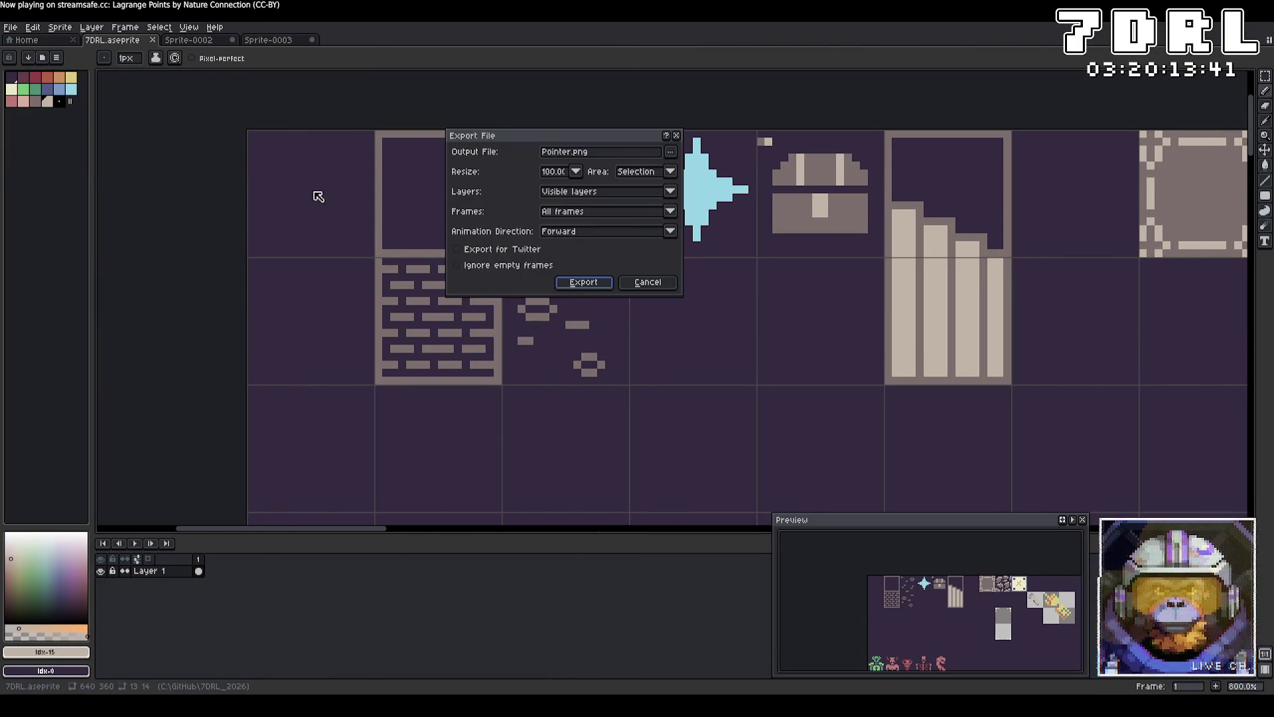
pyautogui.click(671, 152)
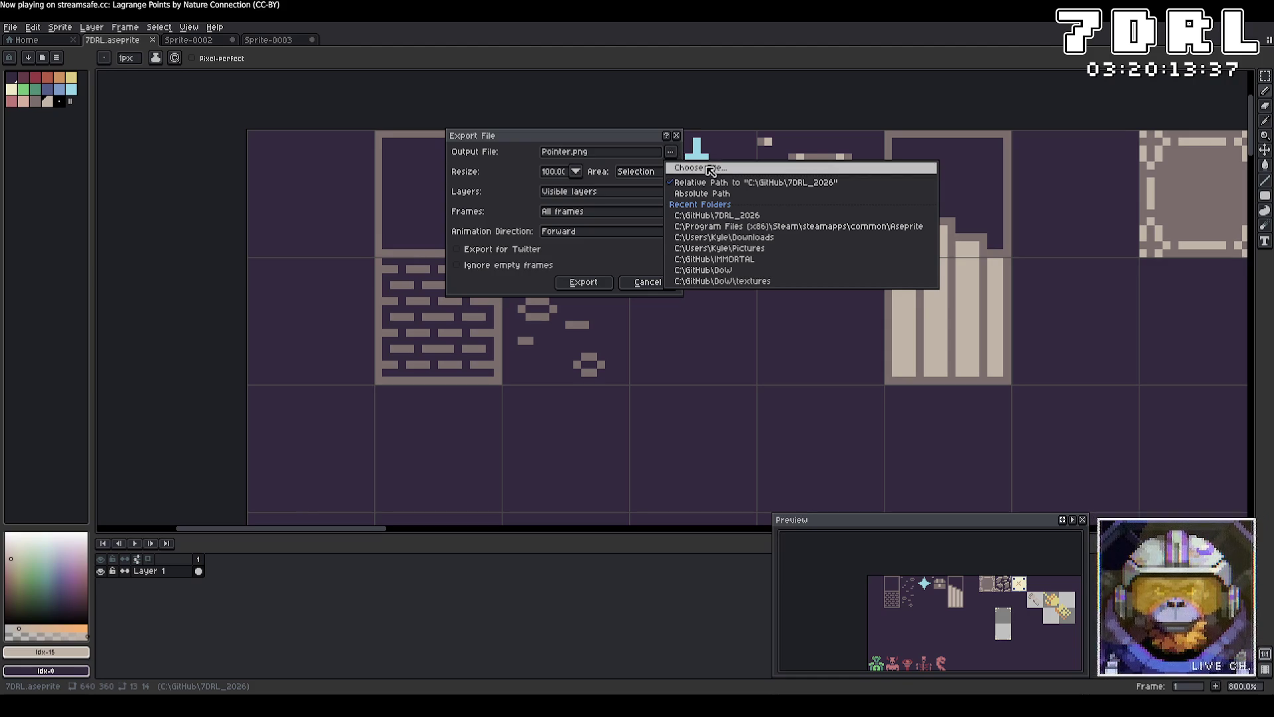
pyautogui.hotkey('alt', 'Tab')
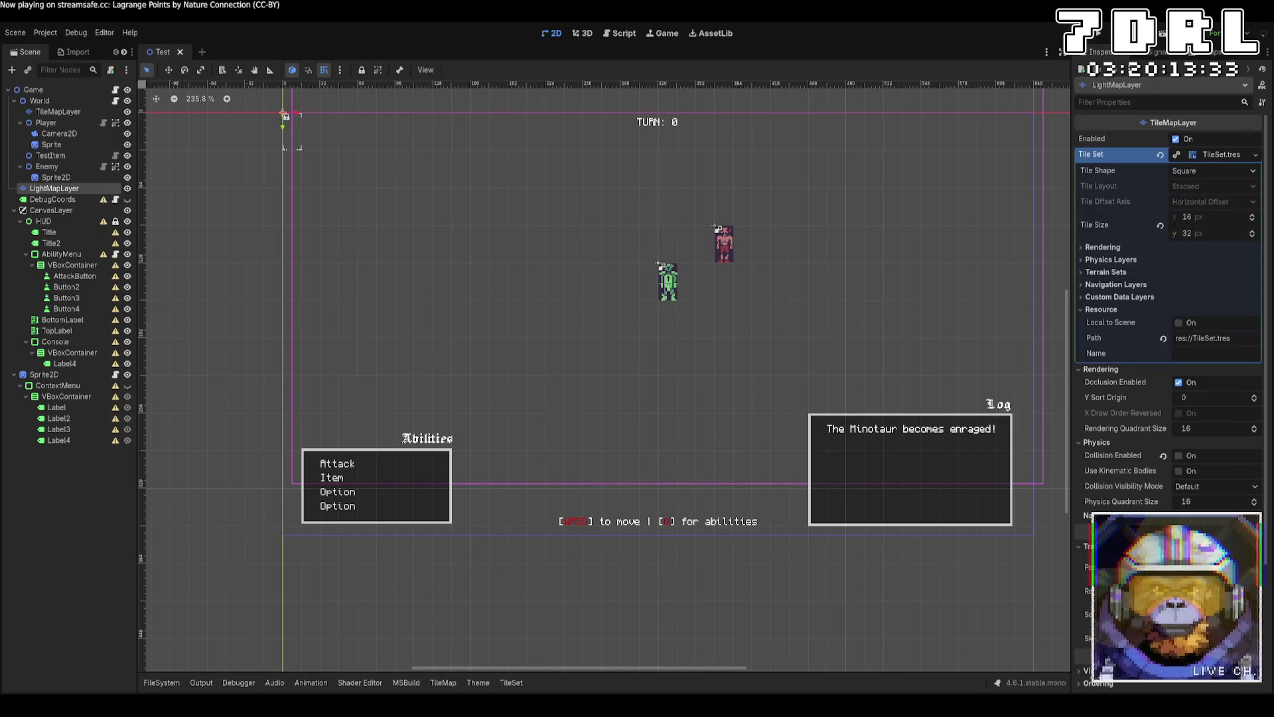
# Run the game with F5, stop it with F8, and browse the project files in FileSystem.
pyautogui.hotkey('alt', 'Tab')
pyautogui.hotkey('alt', 'Tab')
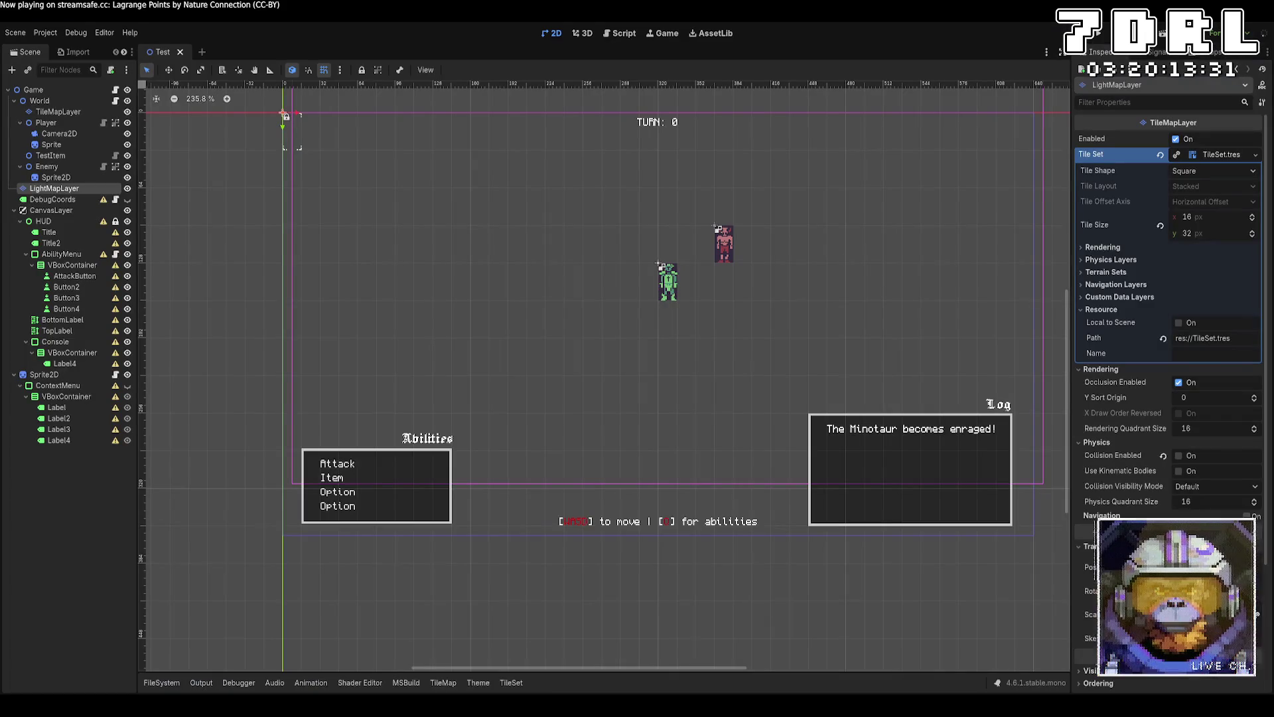
pyautogui.press('F5')
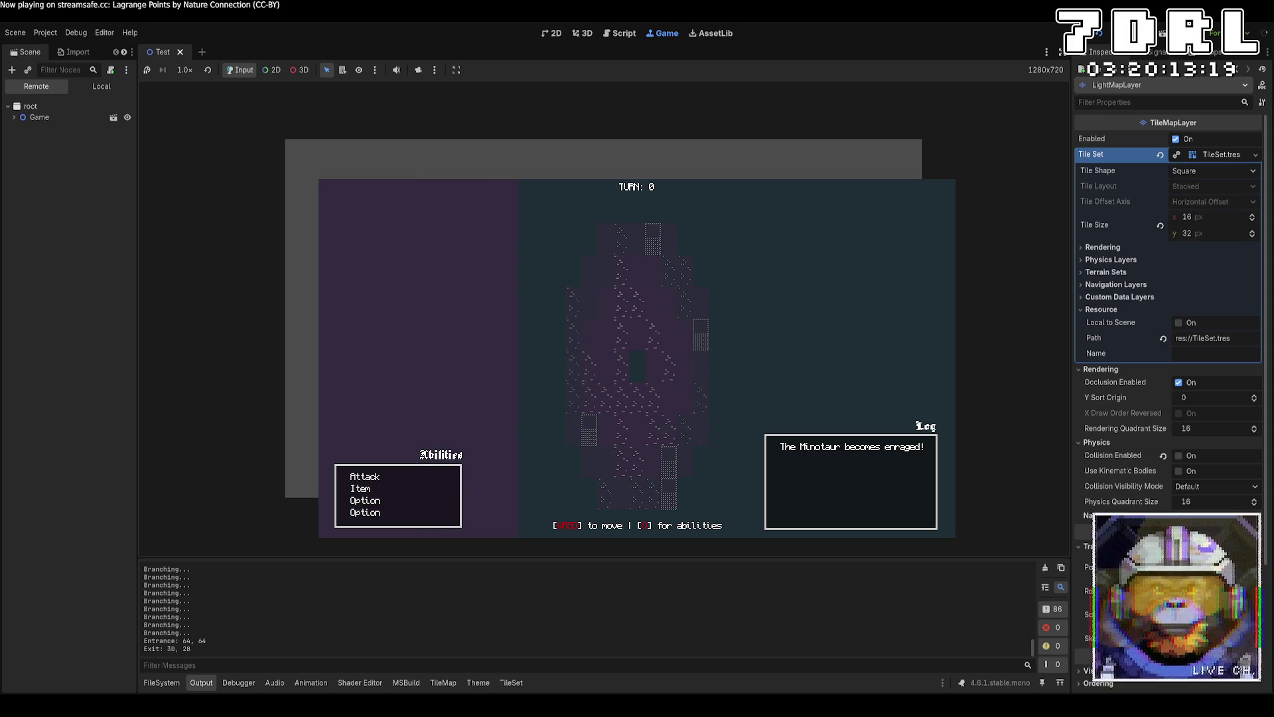
pyautogui.press('F8')
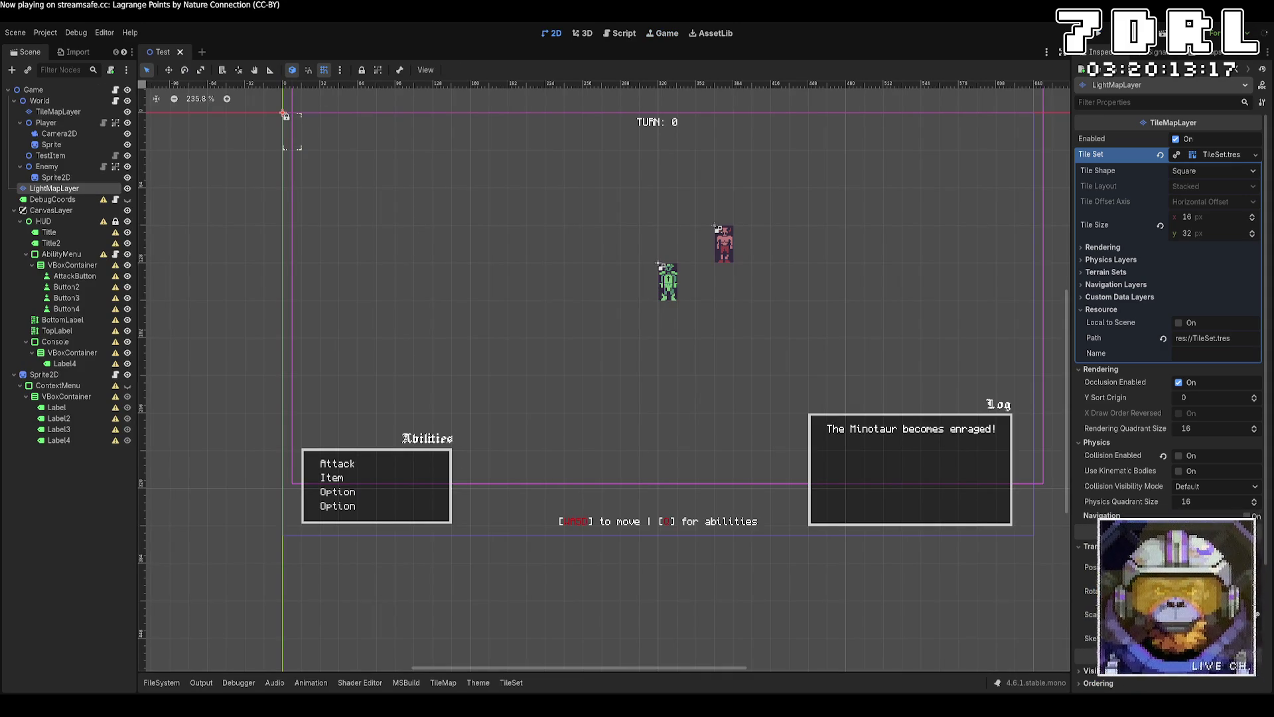
pyautogui.click(164, 682)
pyautogui.scroll(-2, 592, 647)
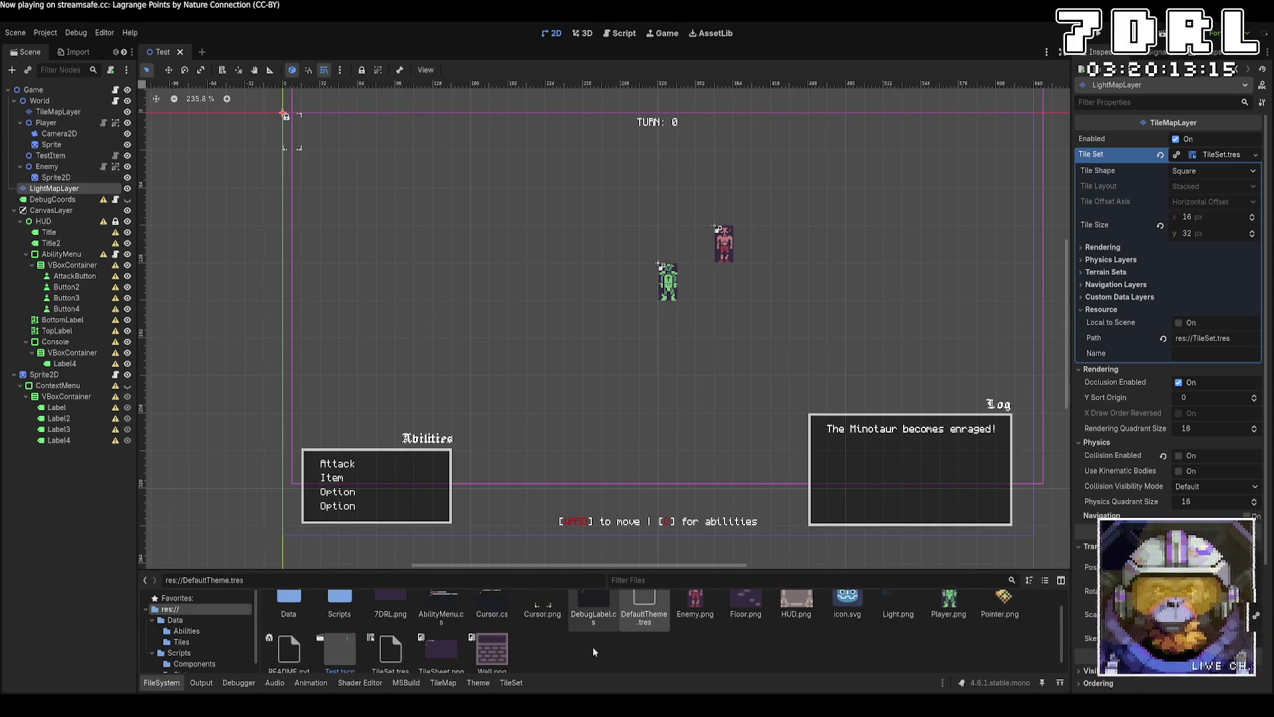
pyautogui.scroll(-1, 594, 652)
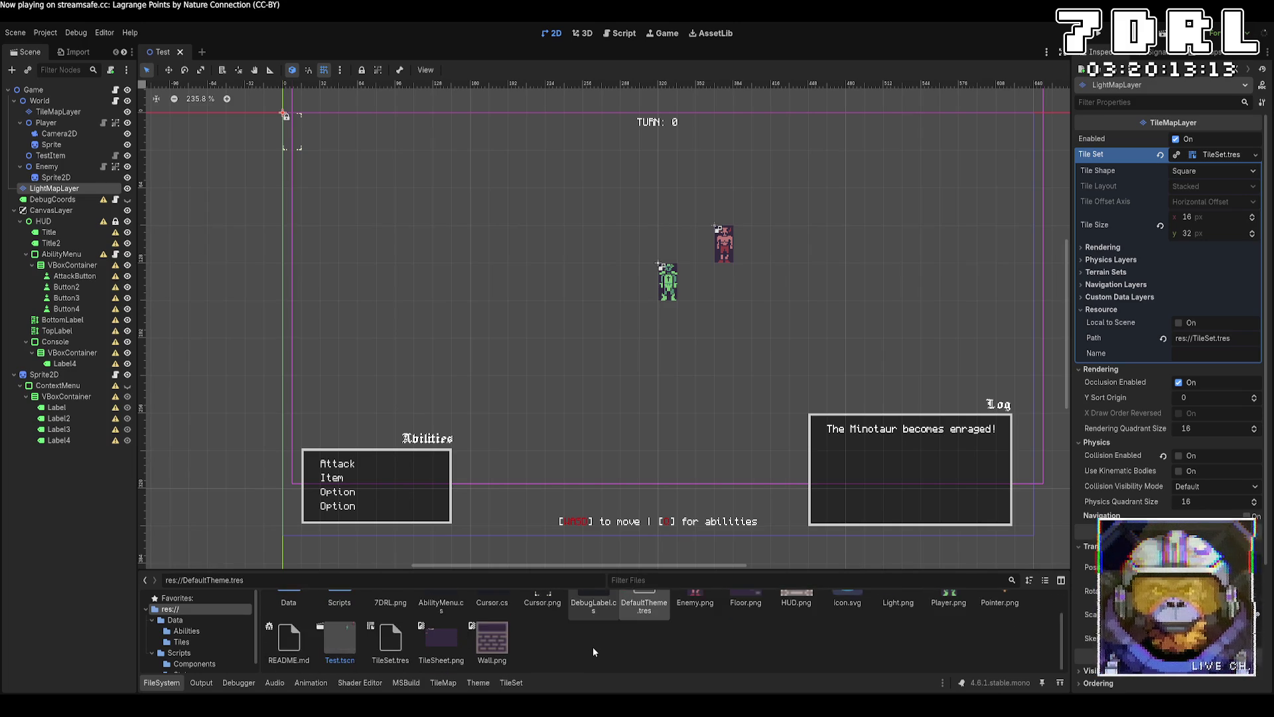
# Export the sprite sheet to 7DRL.png from Aseprite and relaunch the game in Godot.
pyautogui.hotkey('alt', 'Tab')
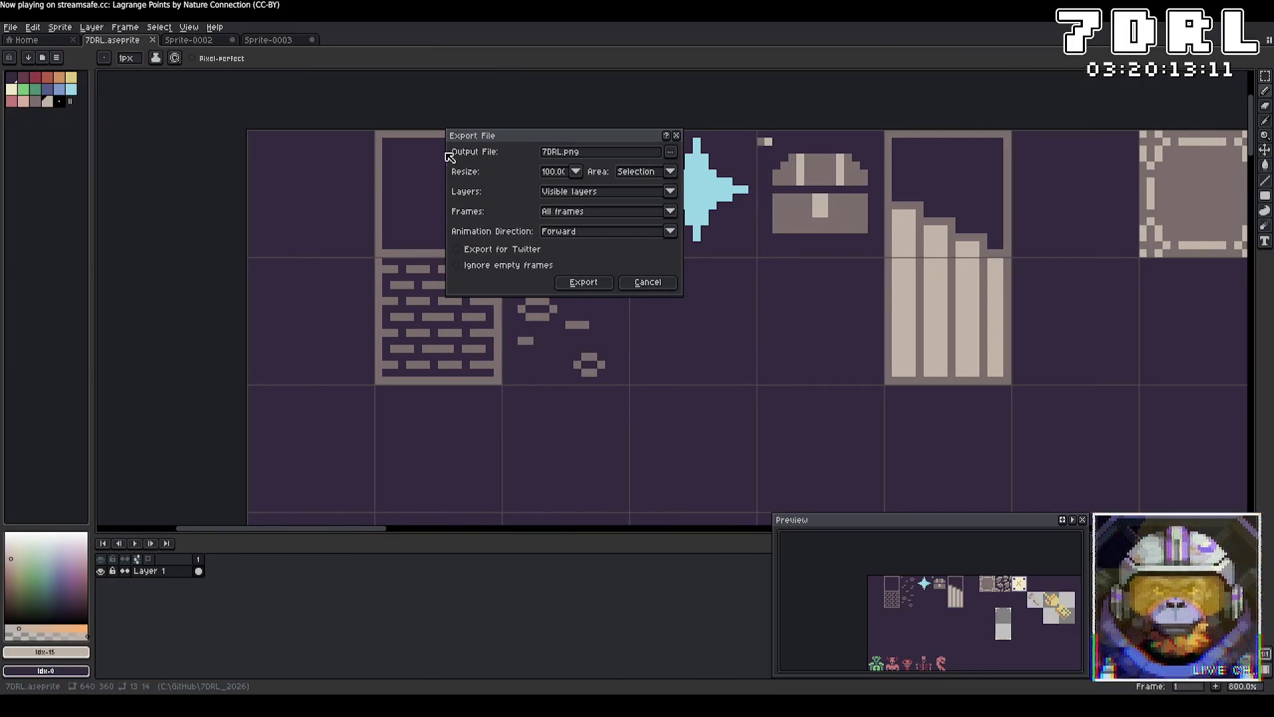
pyautogui.click(674, 154)
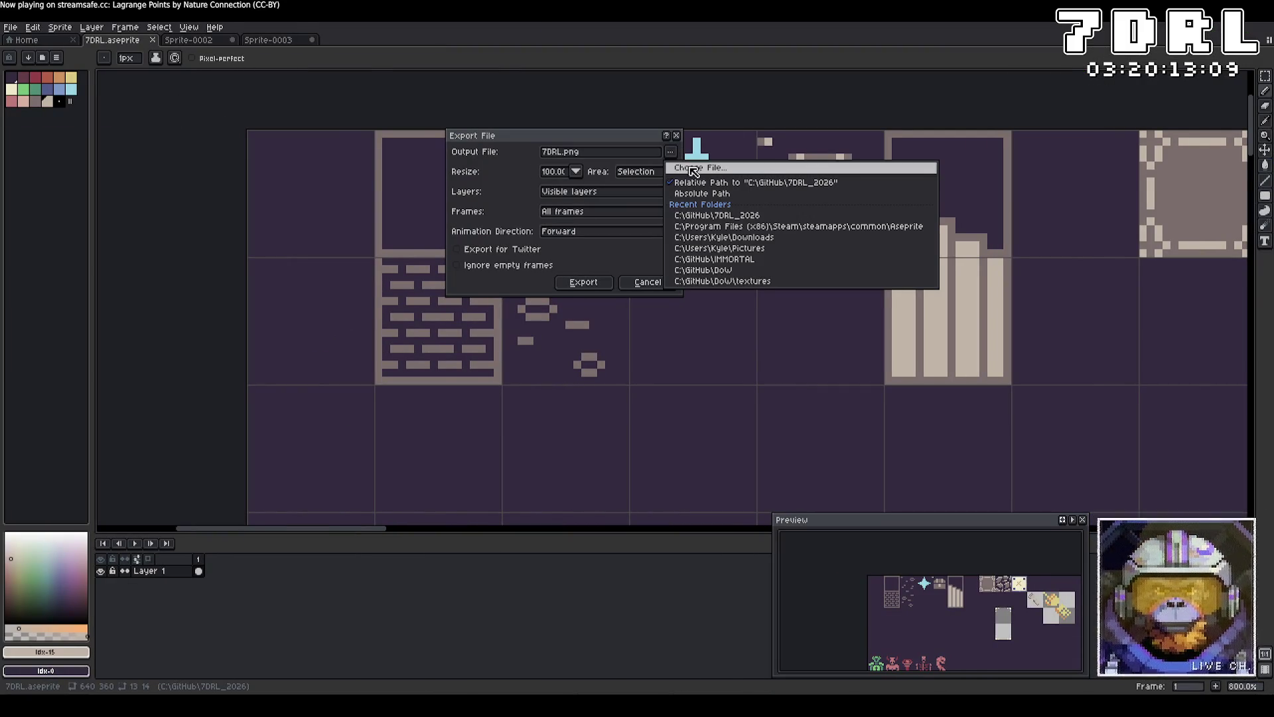
pyautogui.hotkey('alt', 'Tab')
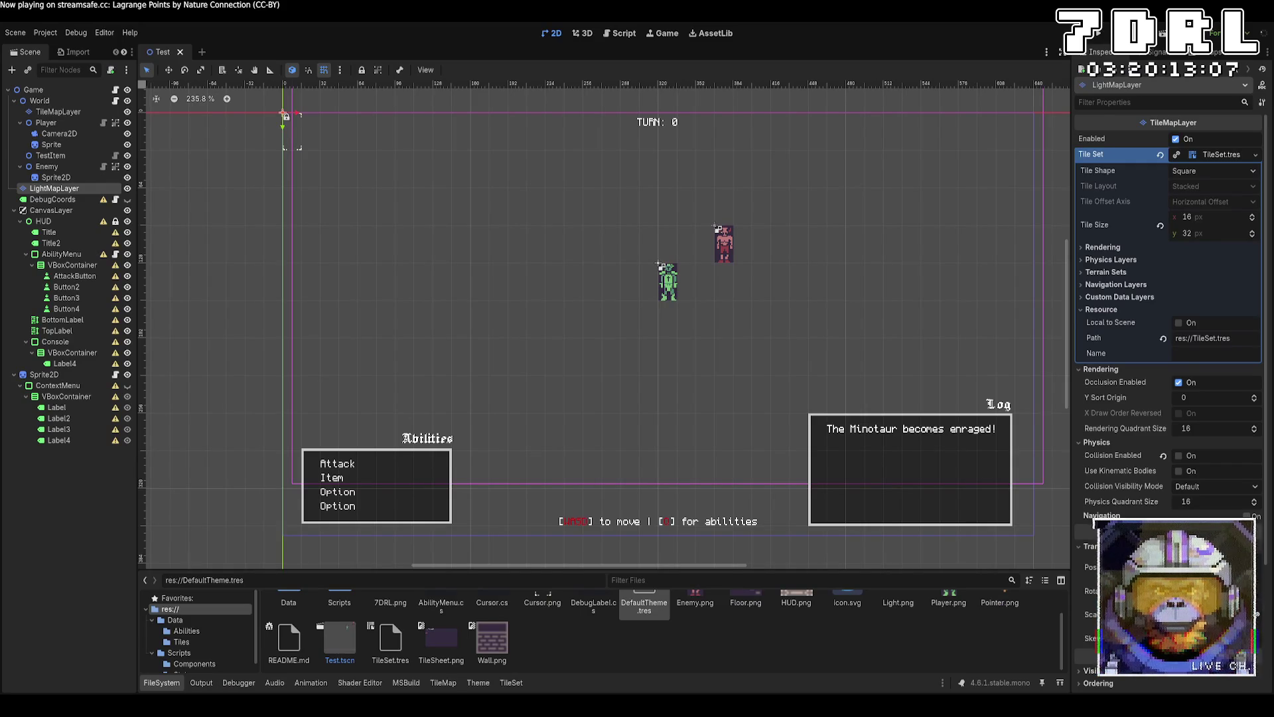
pyautogui.hotkey('alt', 'Tab')
pyautogui.click(597, 288)
pyautogui.hotkey('alt', 'Tab')
pyautogui.click(1099, 37)
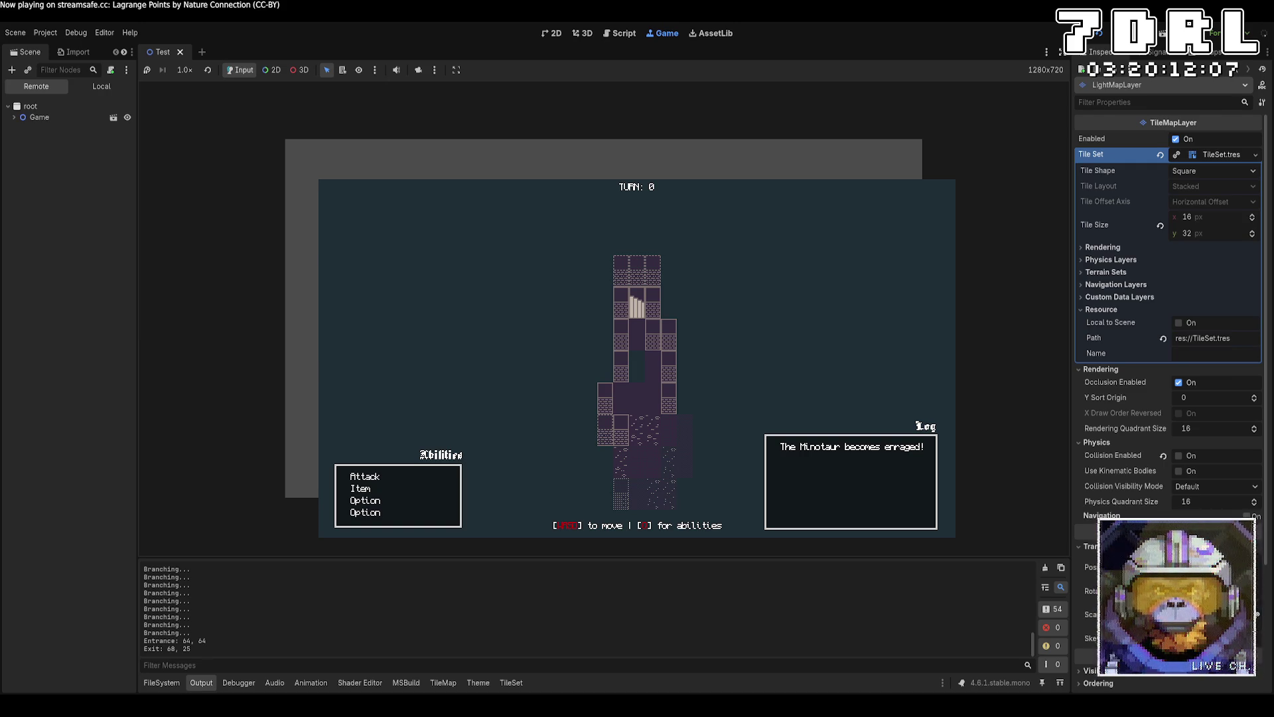
pyautogui.press('s')
pyautogui.press('w')
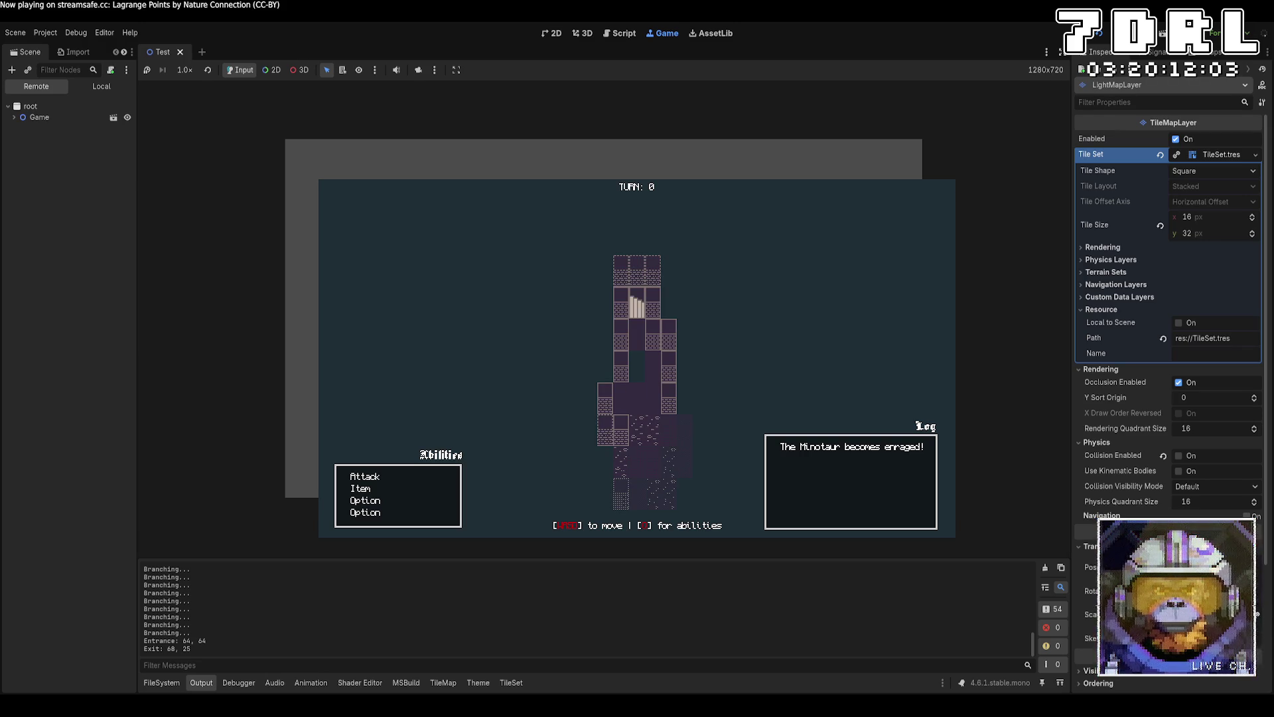
pyautogui.press('F8')
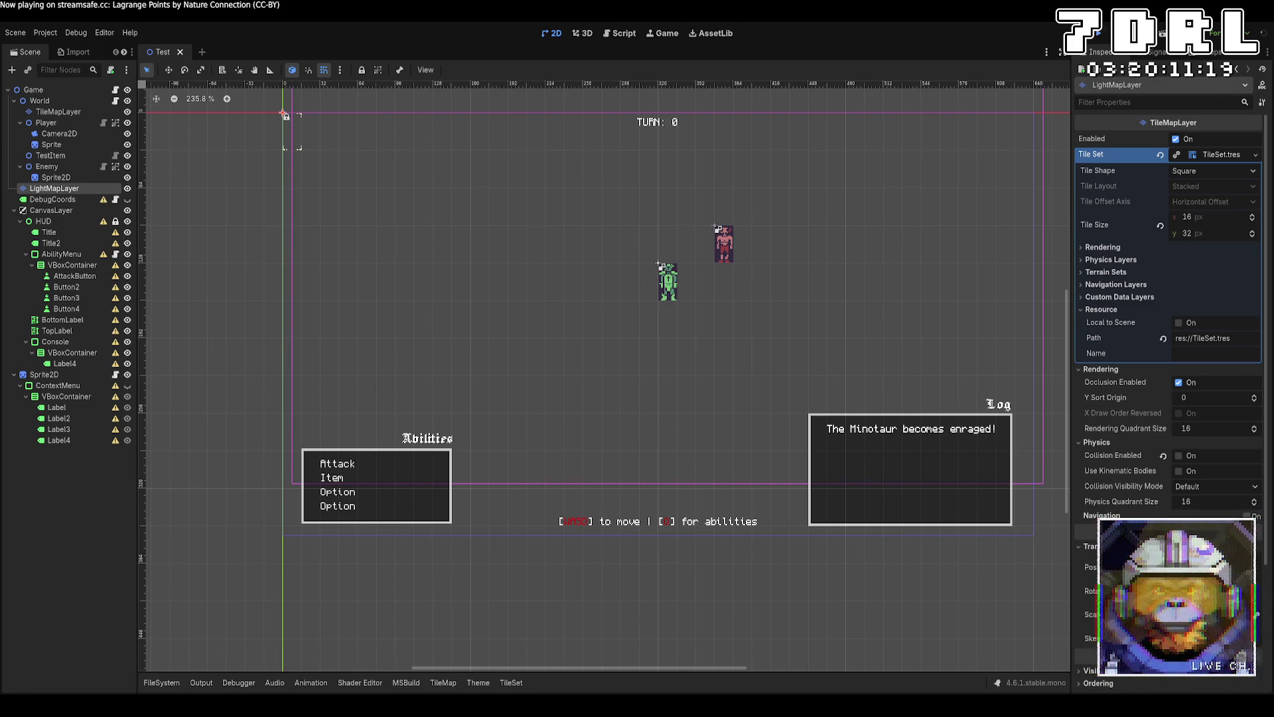
pyautogui.press('F5')
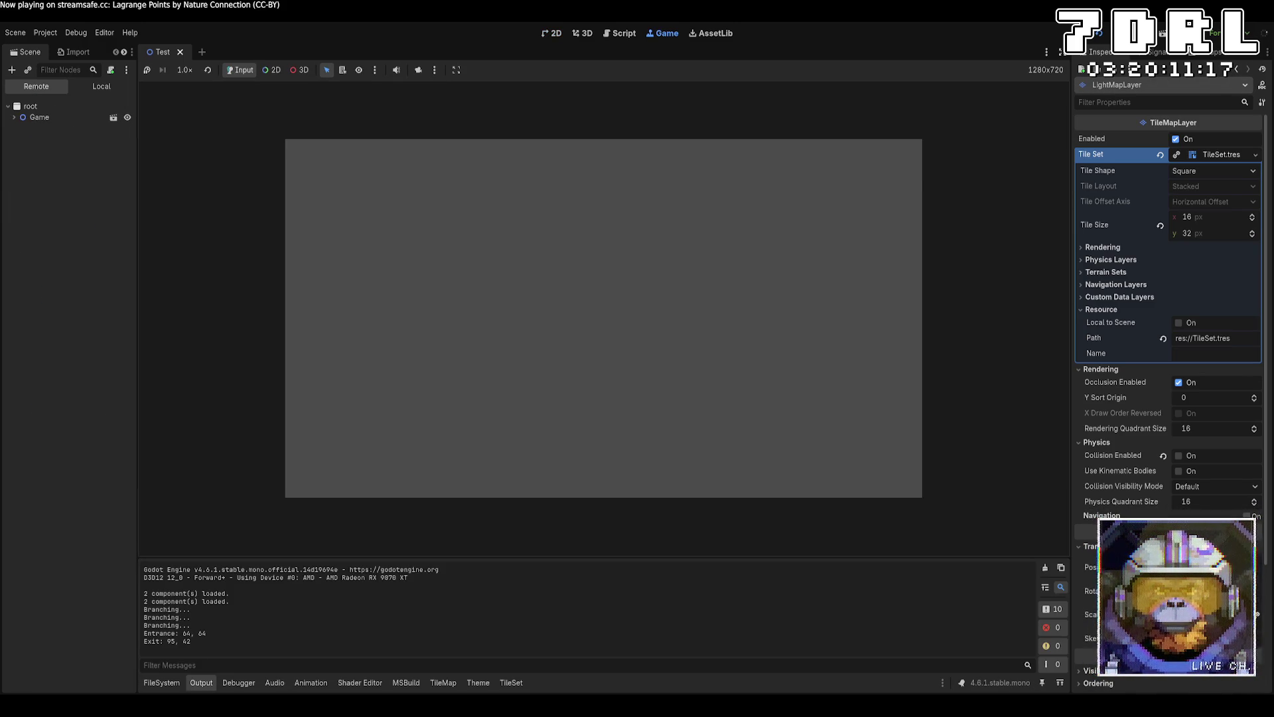
pyautogui.press('e')
pyautogui.press('Return')
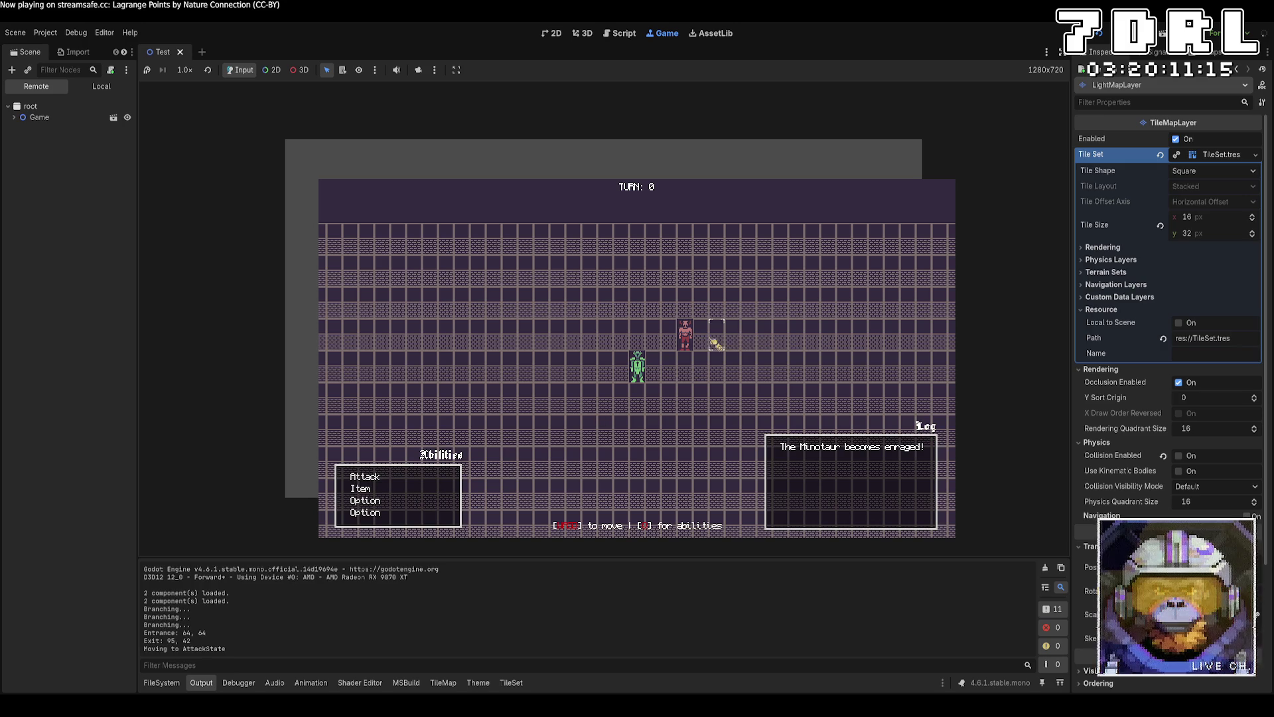
pyautogui.press('Return')
pyautogui.press('e')
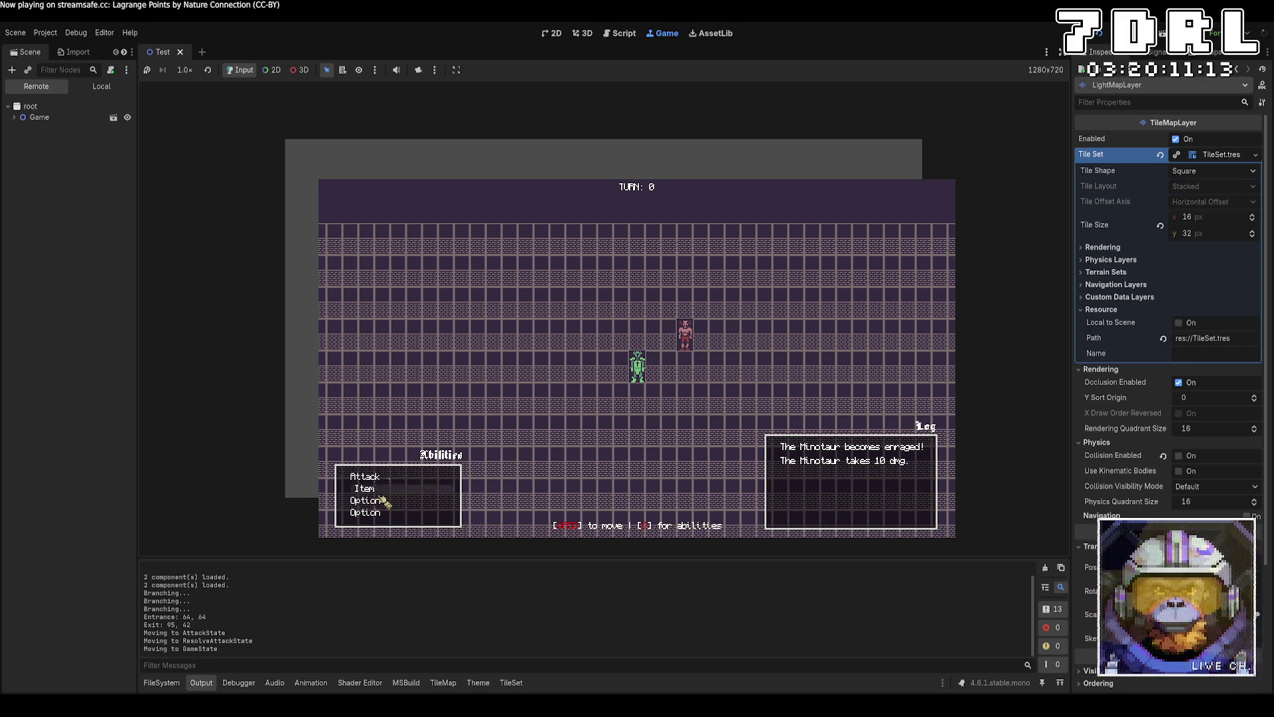
pyautogui.press('Return')
pyautogui.press('Return')
pyautogui.press('e')
pyautogui.press('Return')
pyautogui.press('Return')
pyautogui.press('e')
pyautogui.press('Return')
pyautogui.press('Return')
pyautogui.press('e')
pyautogui.press('Return')
pyautogui.click(685, 340)
pyautogui.click(425, 488)
pyautogui.click(687, 342)
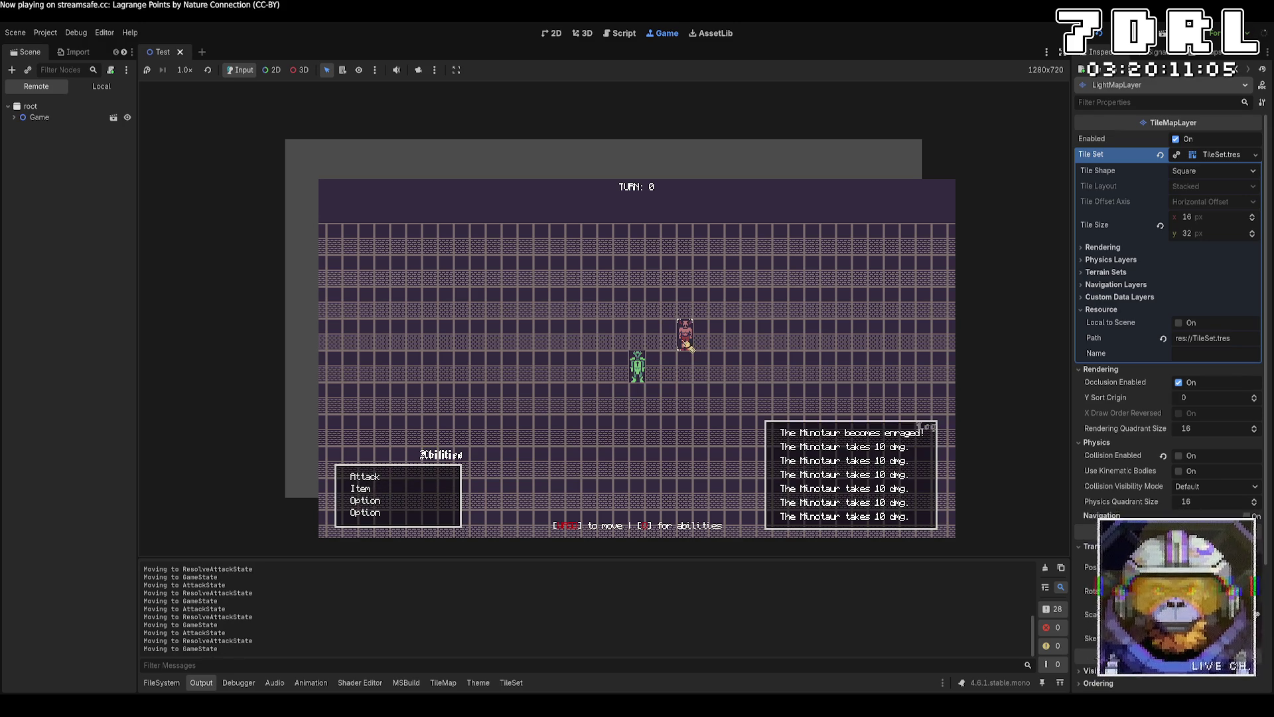
pyautogui.press('F8')
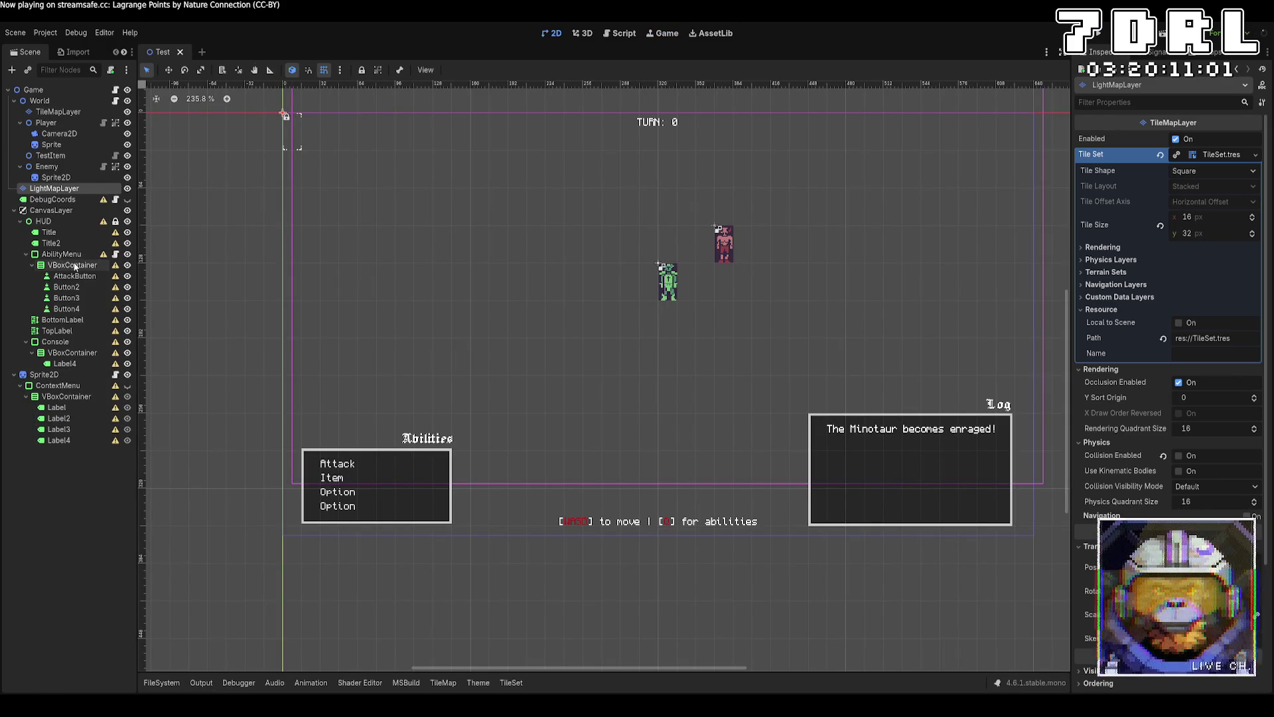
pyautogui.click(56, 342)
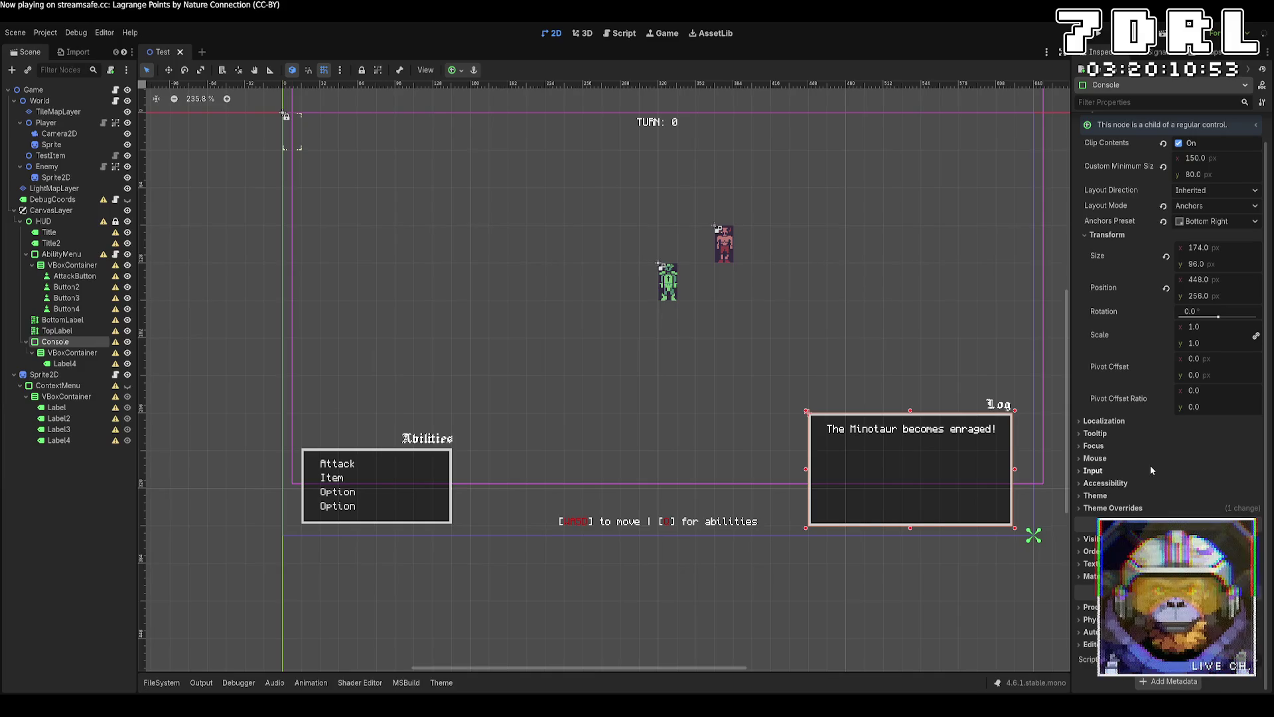
pyautogui.click(72, 353)
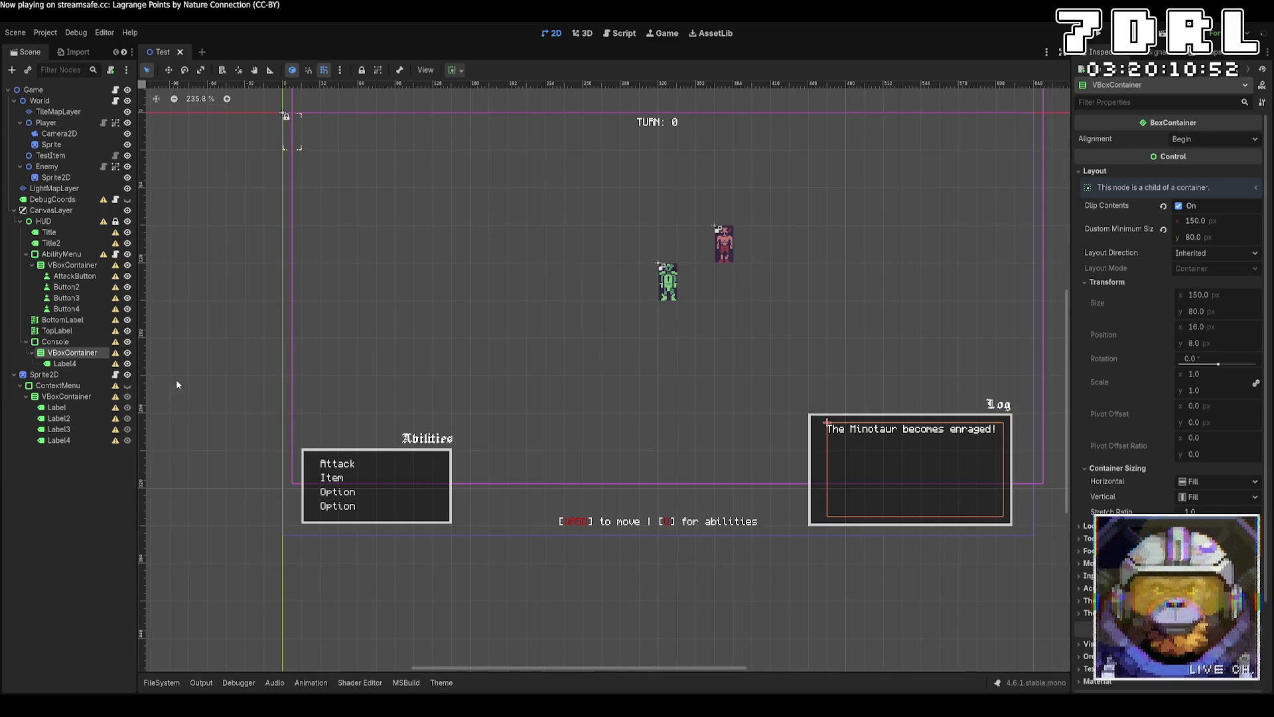
pyautogui.click(81, 344)
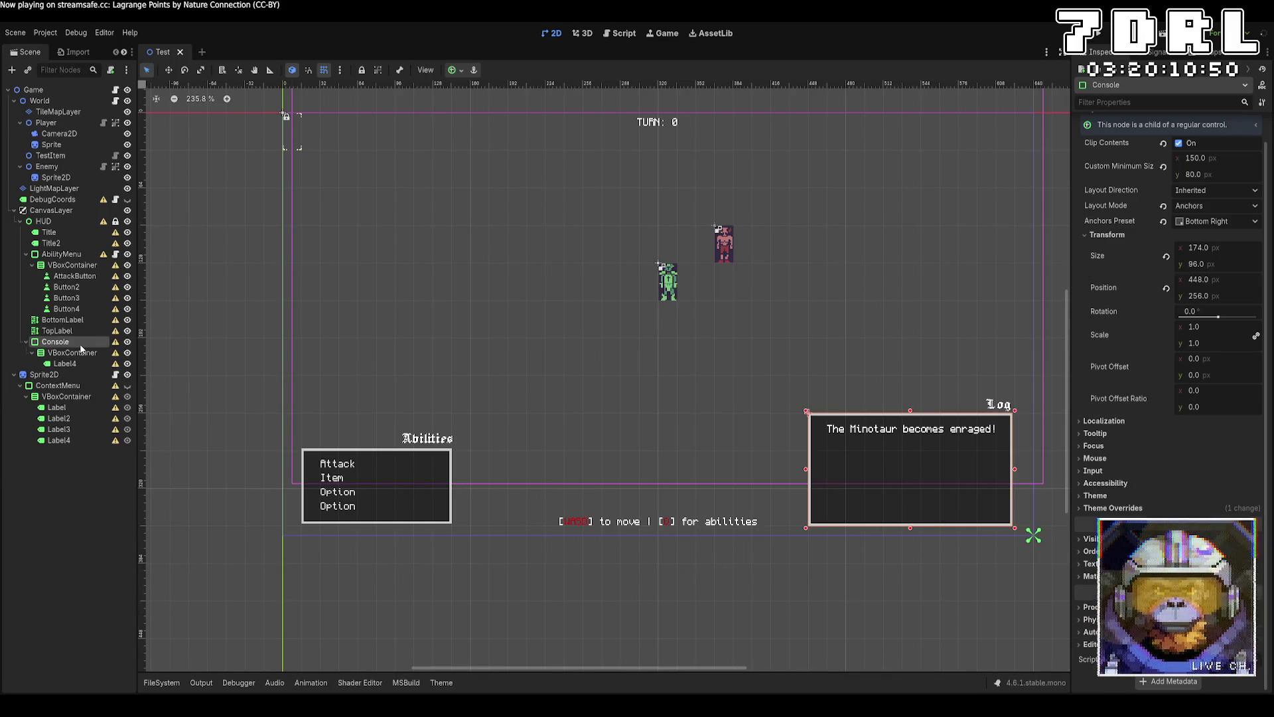
pyautogui.click(83, 353)
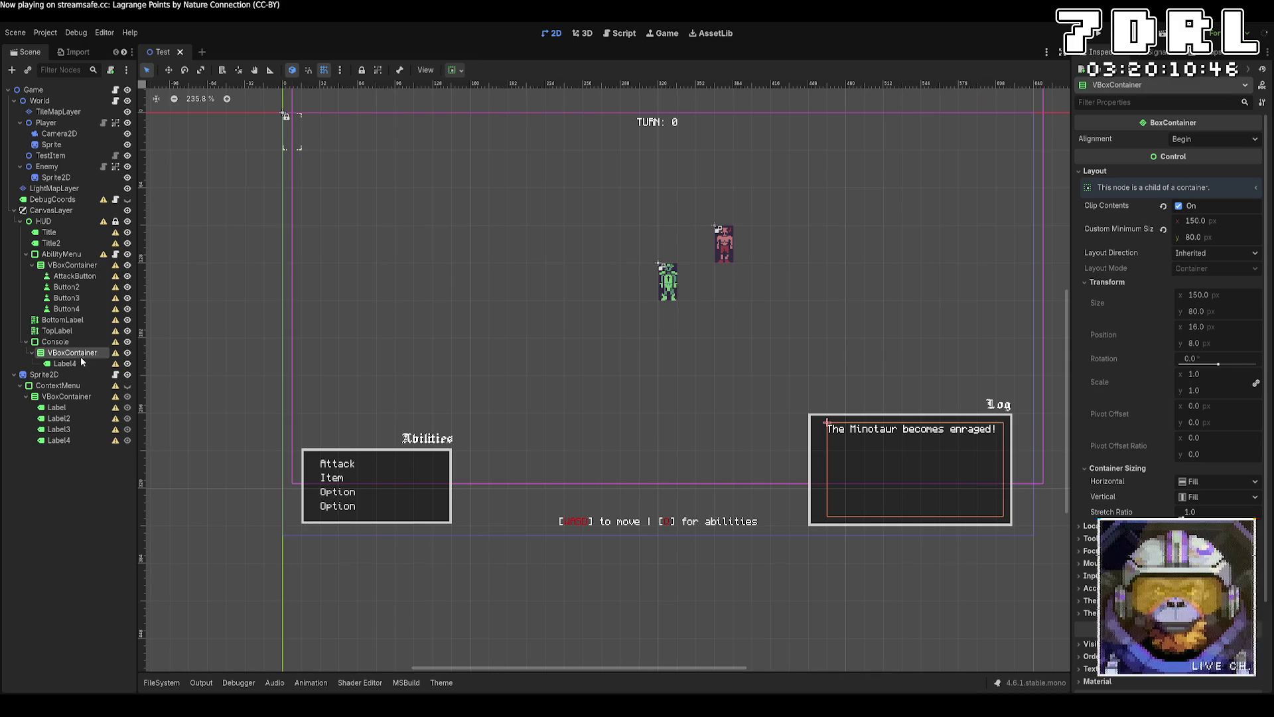
pyautogui.click(75, 344)
pyautogui.click(75, 353)
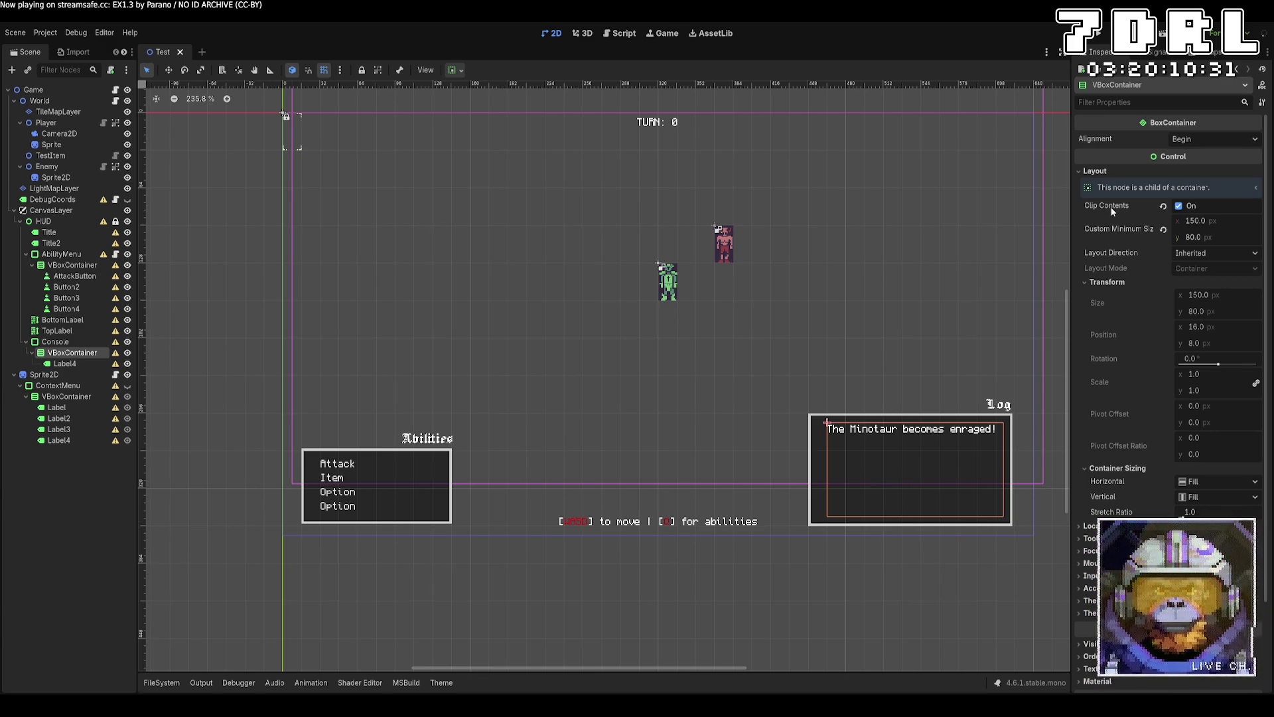
pyautogui.click(65, 364)
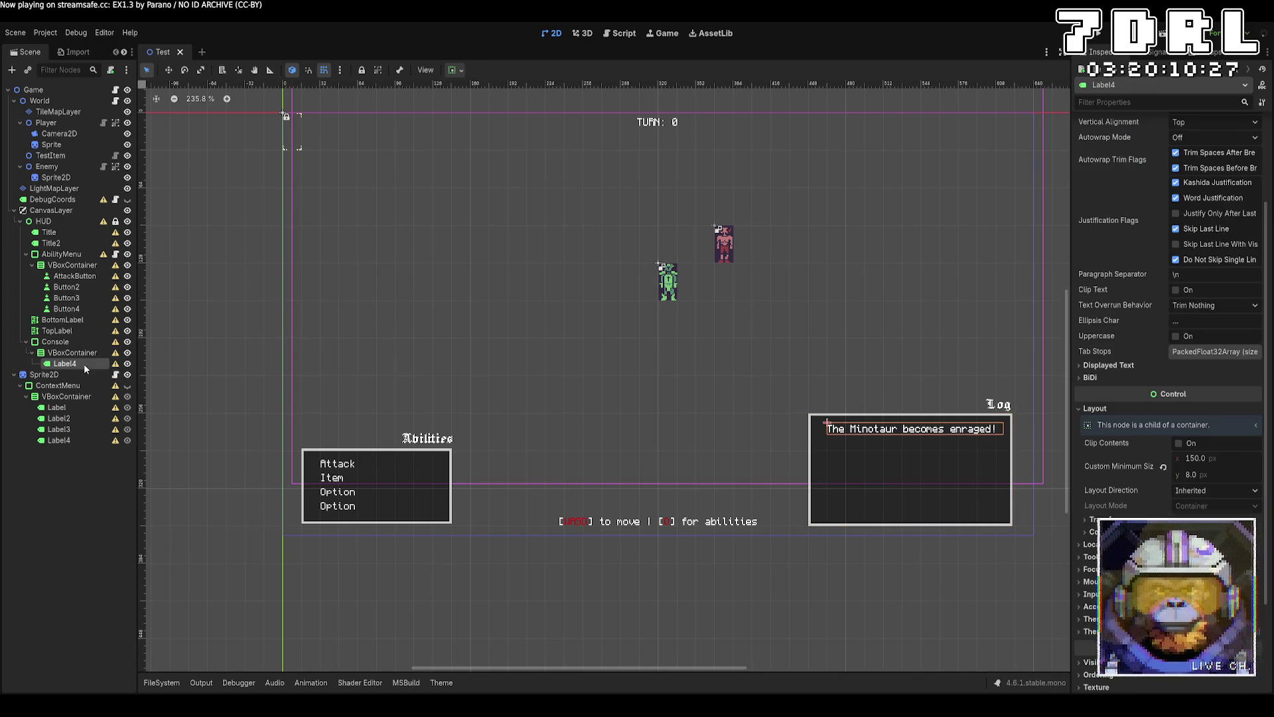
pyautogui.scroll(3, 1196, 406)
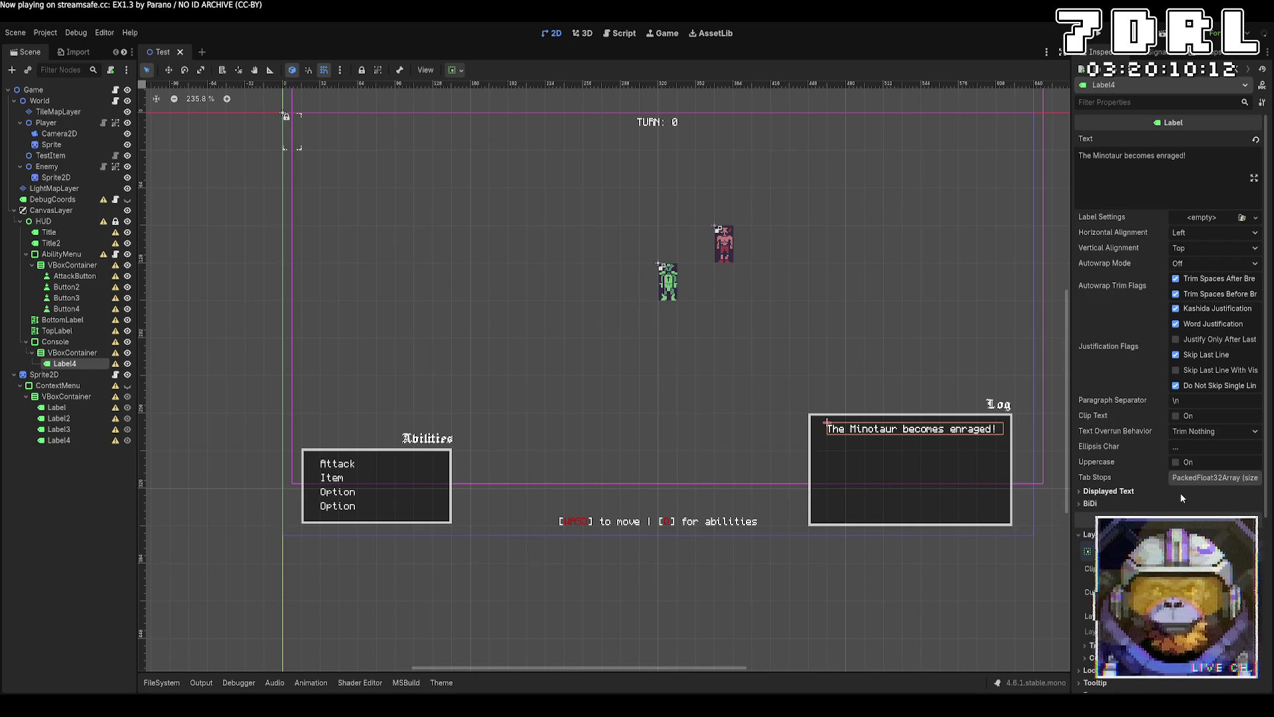
pyautogui.scroll(-3, 1182, 496)
pyautogui.scroll(-5, 1181, 497)
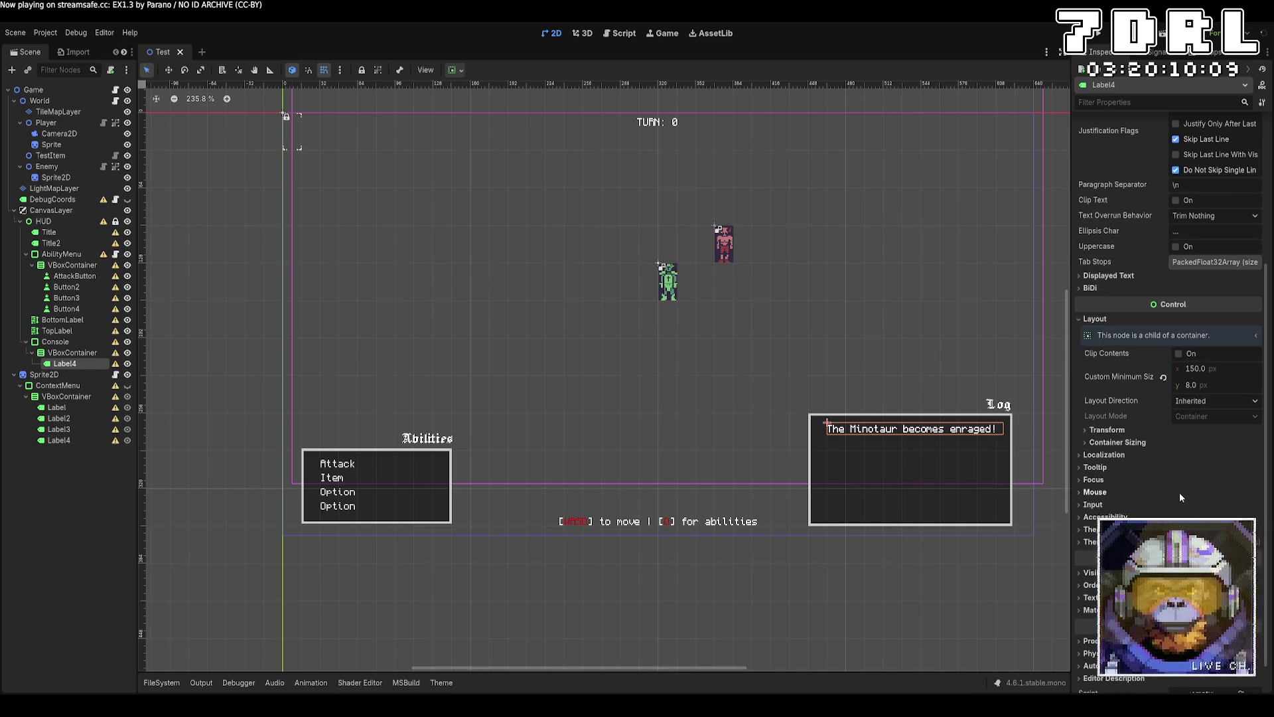
pyautogui.click(1179, 354)
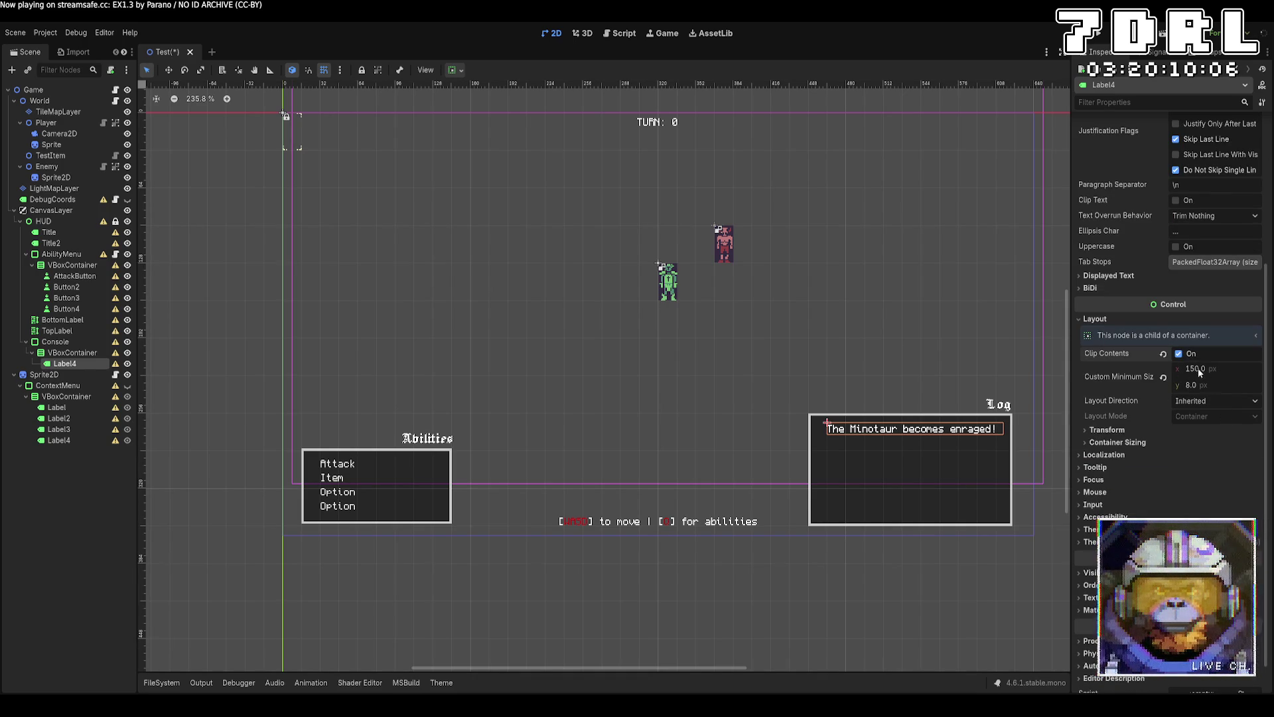
pyautogui.click(1179, 354)
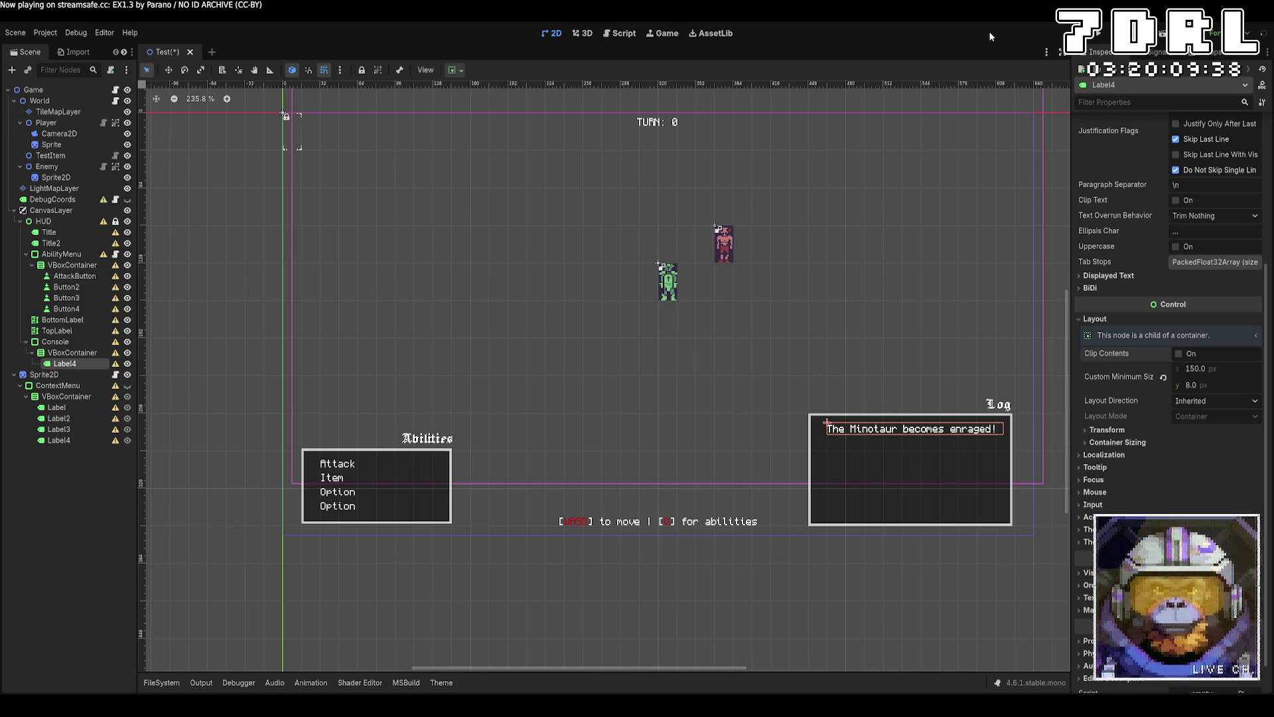
# Pick yellow and draw a diagonal sword blade in a new item tile.
pyautogui.hotkey('alt', 'Tab')
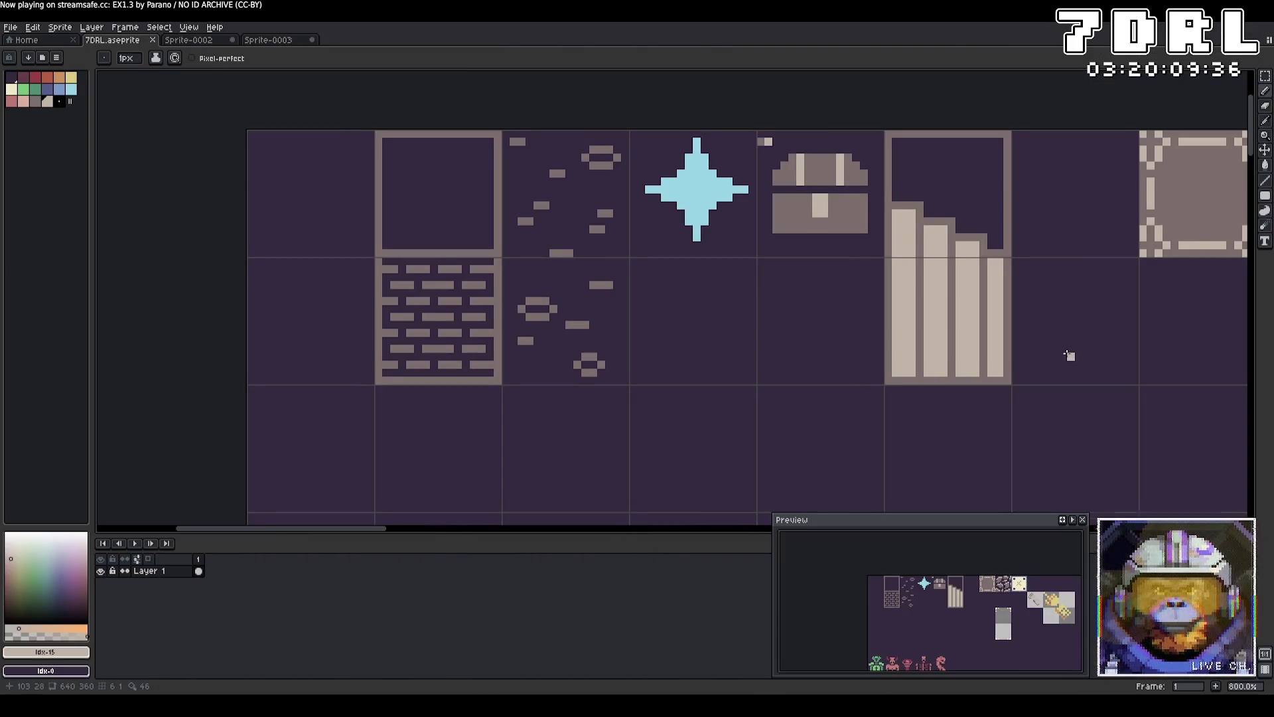
pyautogui.hscroll(10, 1070, 356)
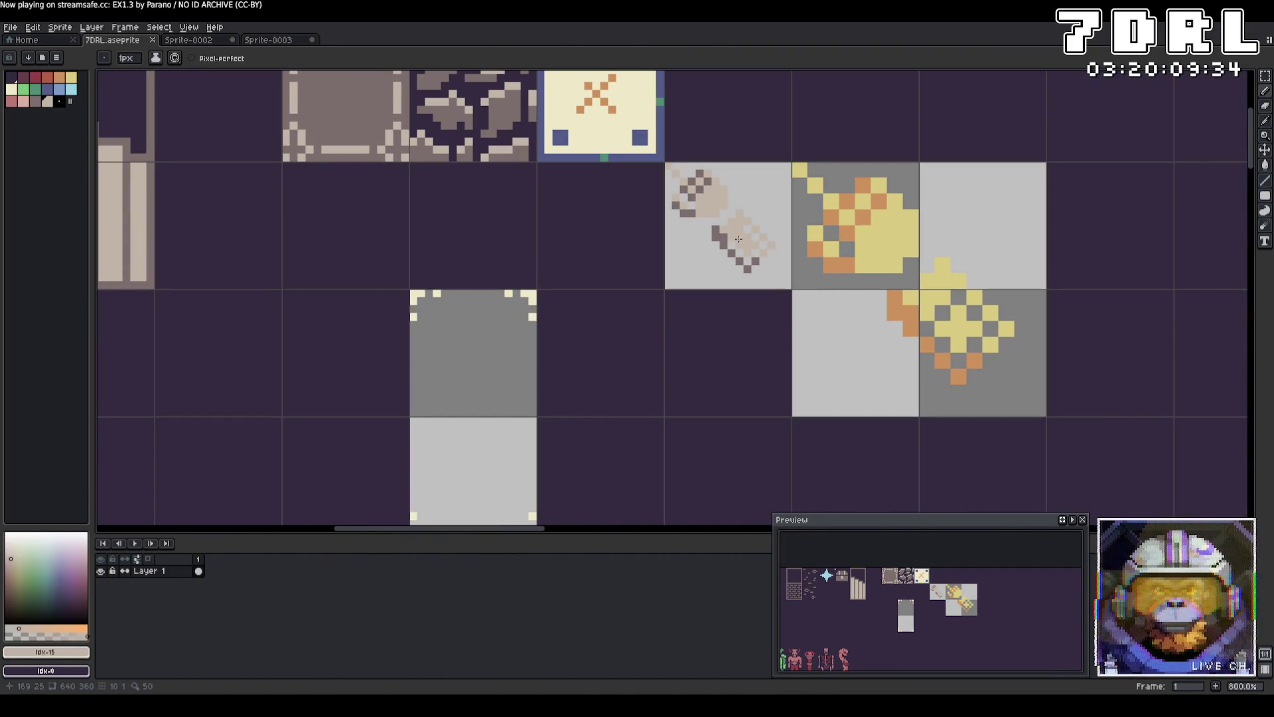
pyautogui.keyDown('alt'); pyautogui.click(873, 268); pyautogui.keyUp('alt')
pyautogui.scroll(1, 731, 350)
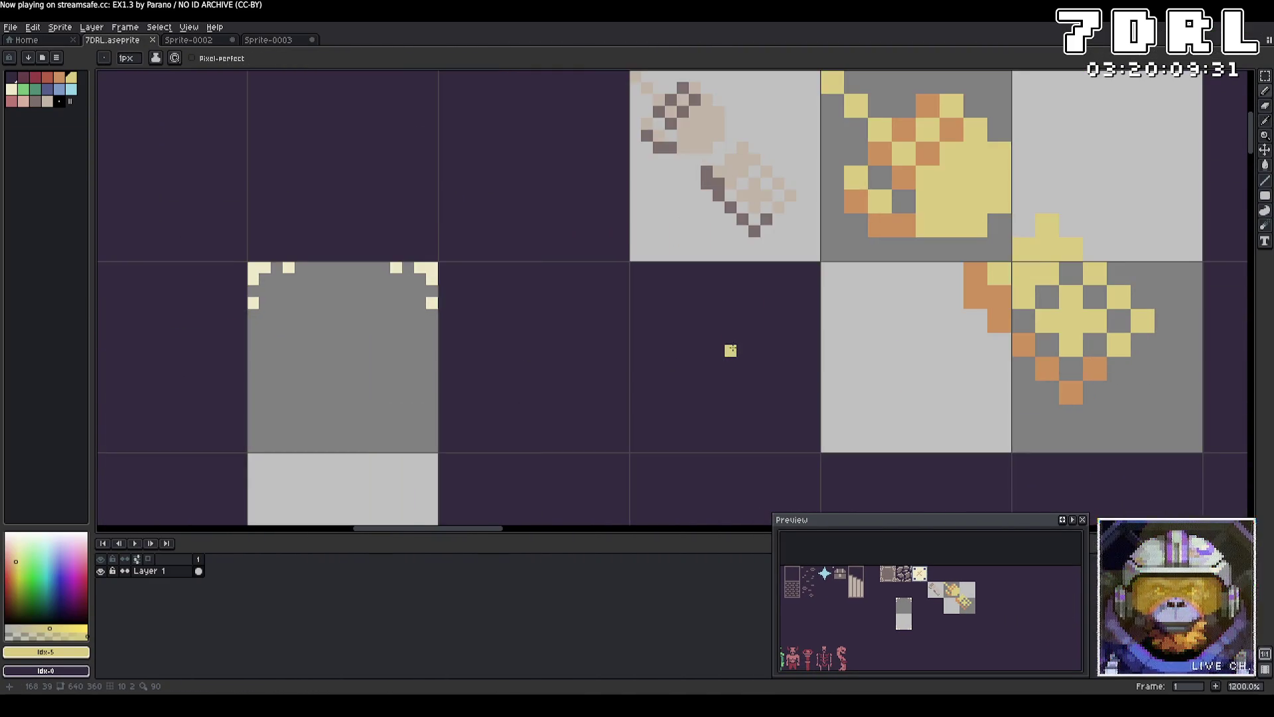
pyautogui.scroll(1, 730, 350)
pyautogui.click(602, 241)
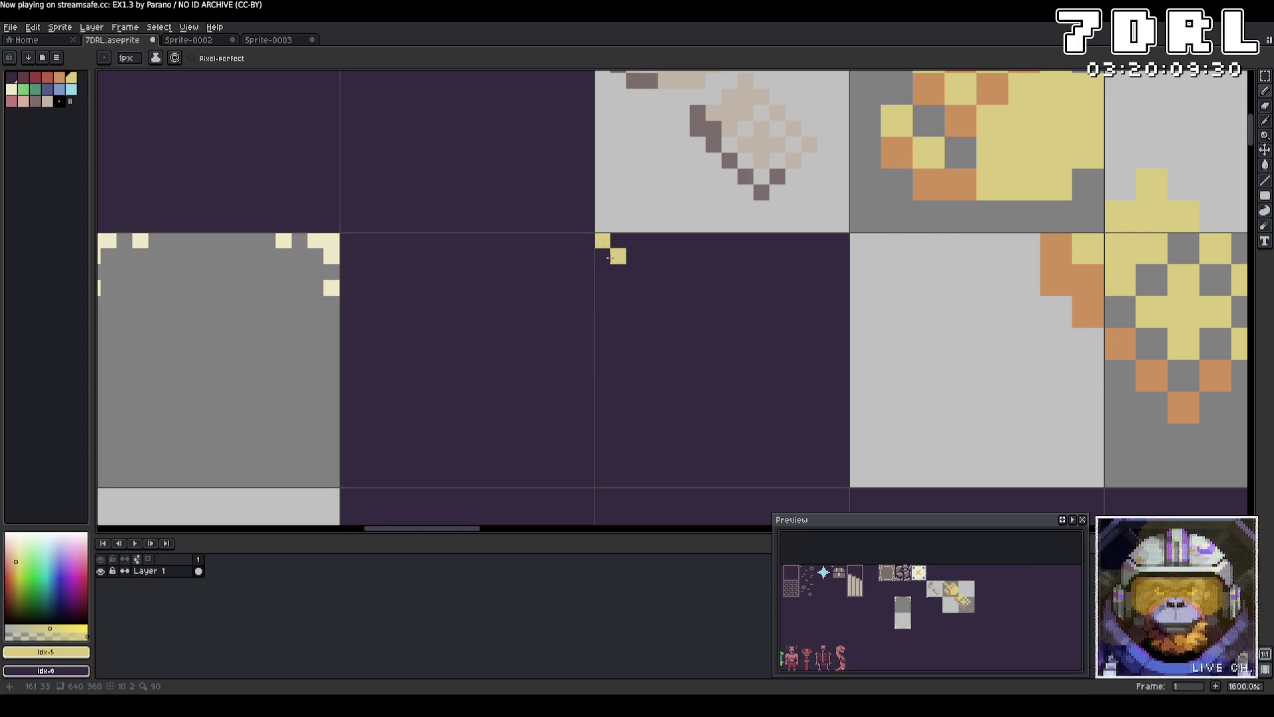
pyautogui.moveTo(621, 248)
pyautogui.mouseDown()
pyautogui.moveTo(745, 374)
pyautogui.moveTo(735, 395)
pyautogui.mouseUp()
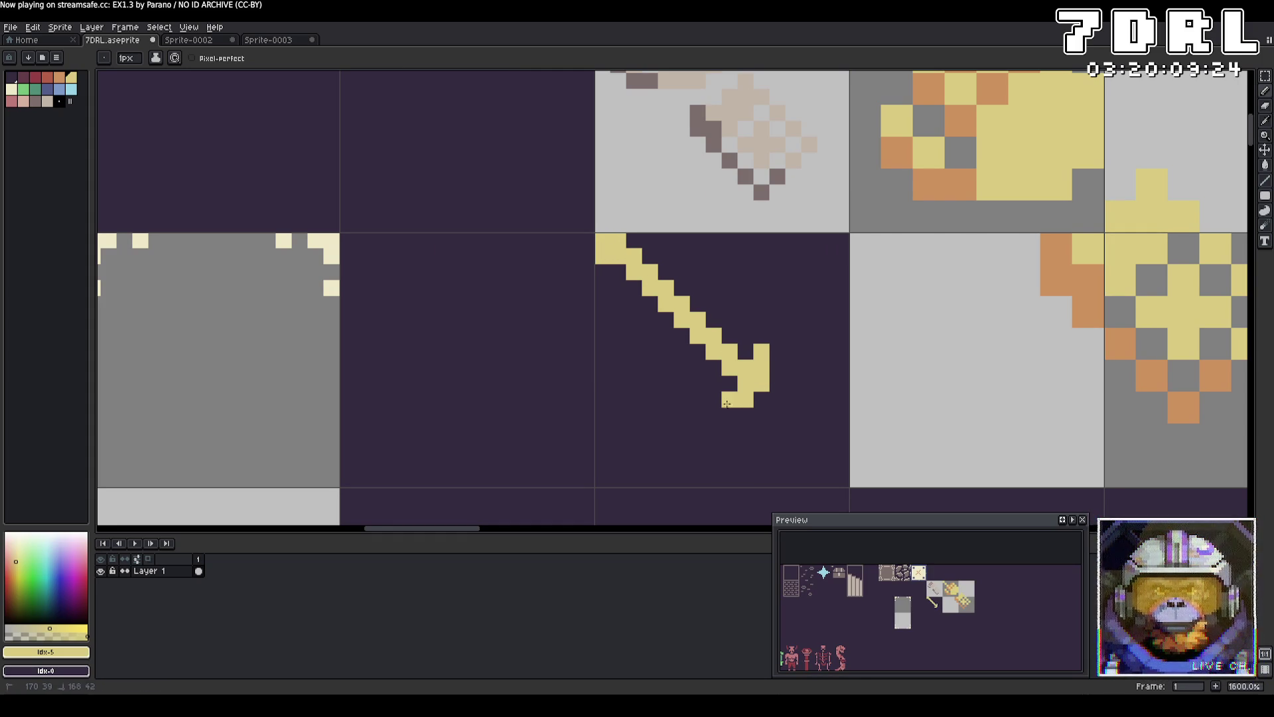
# Add the sword's yellow crossguard and hilt pixels and touch up the blade's top-left tip.
pyautogui.click(729, 415)
pyautogui.click(778, 343)
pyautogui.click(730, 383)
pyautogui.click(778, 368)
pyautogui.click(713, 415)
pyautogui.click(780, 405)
pyautogui.click(801, 423)
pyautogui.click(770, 423)
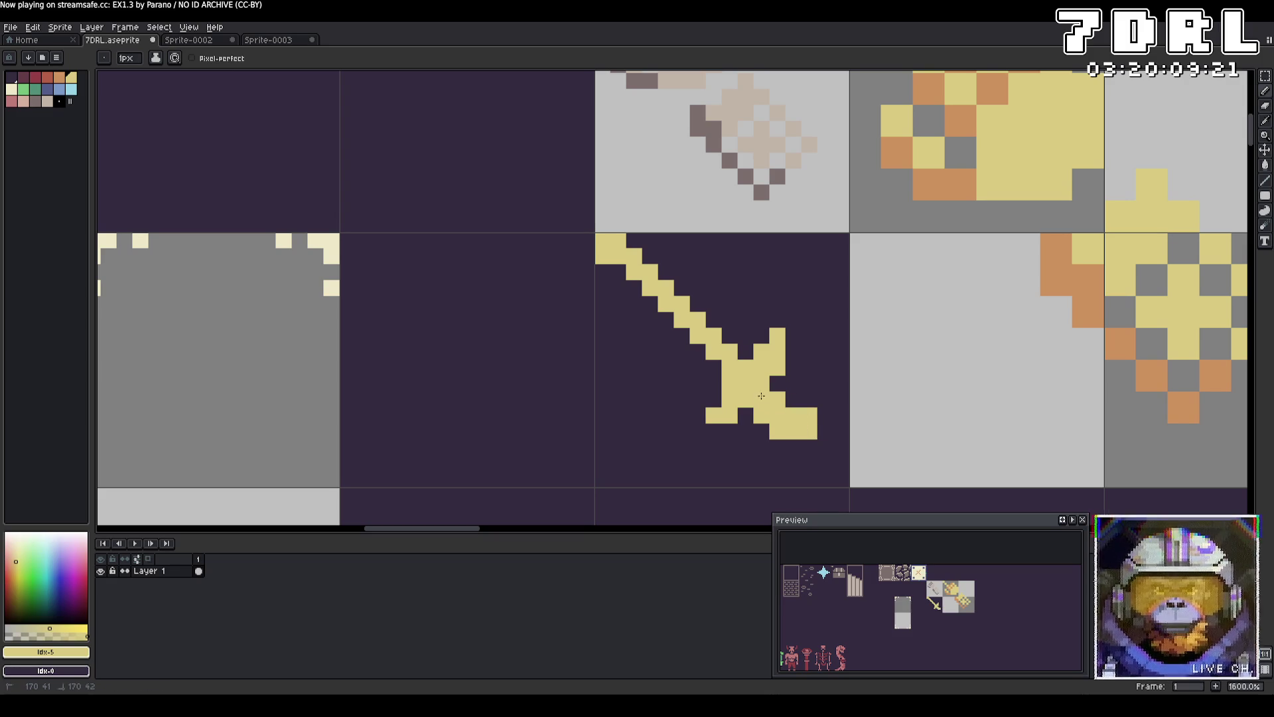
pyautogui.click(803, 449)
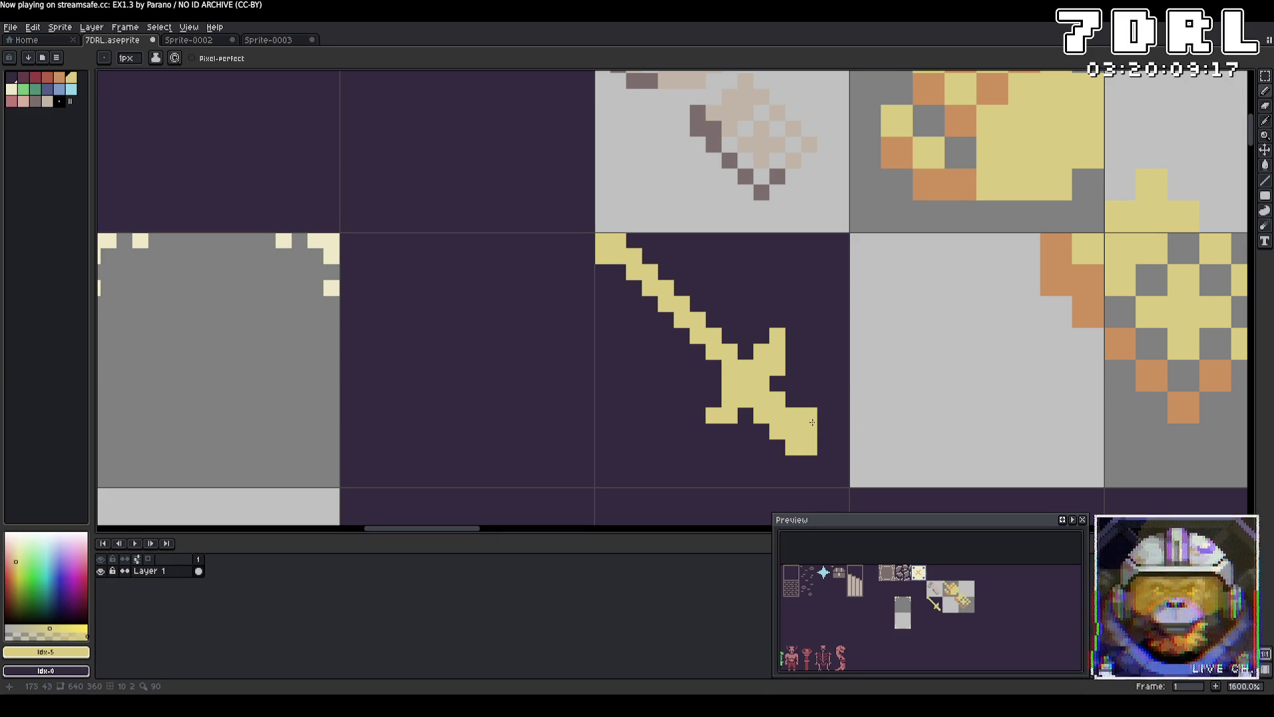
pyautogui.click(699, 418)
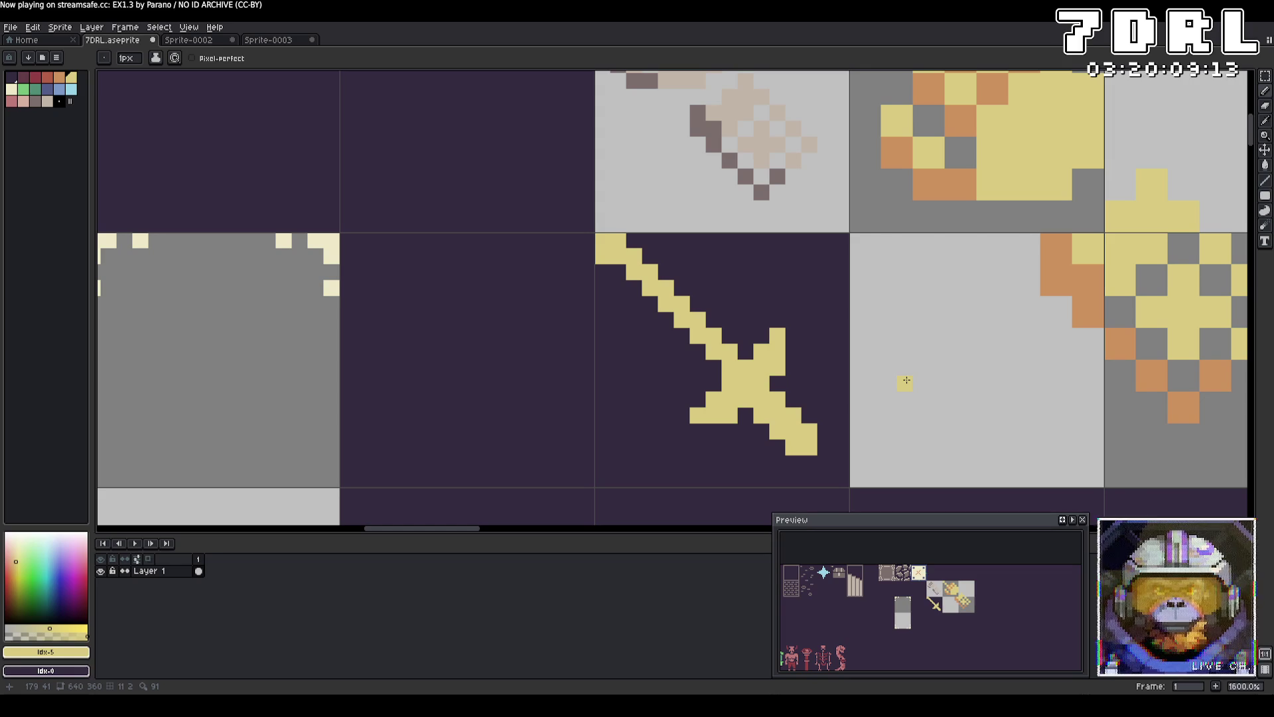
pyautogui.click(626, 239)
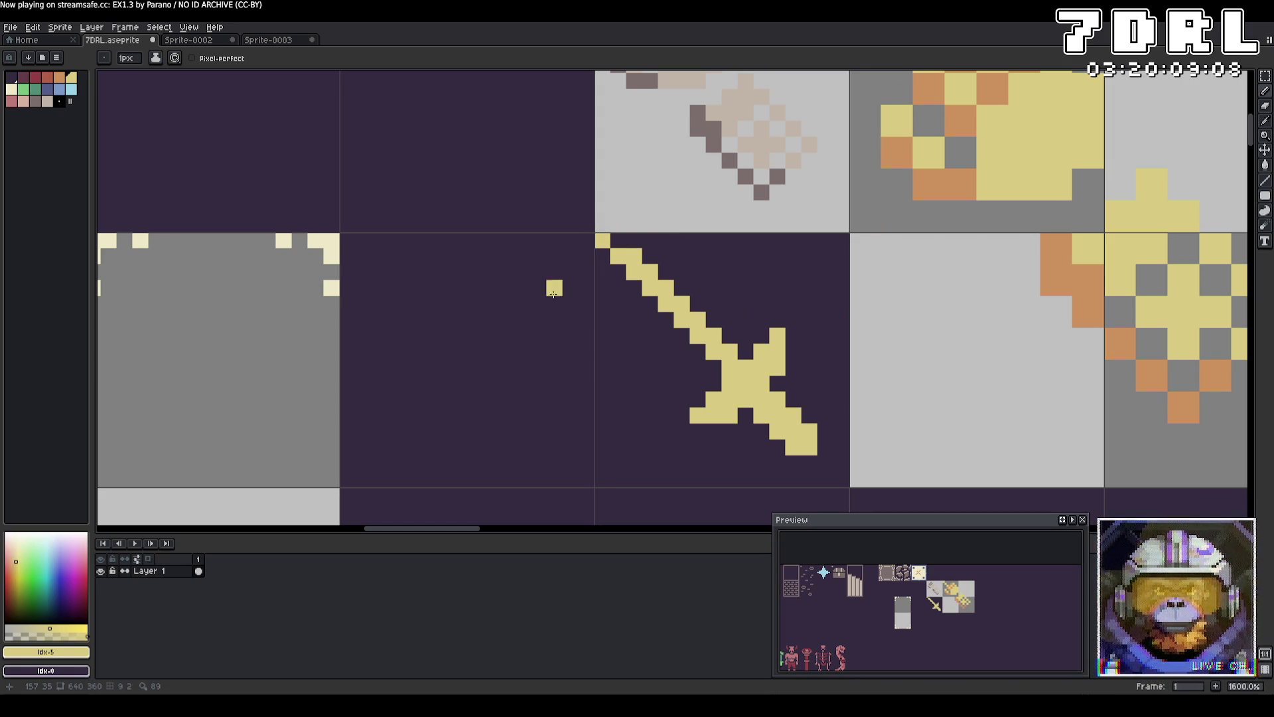
# Colour the pommel and blade's lower-left edge orange and erase pixels at the crossguard centre.
pyautogui.keyDown('alt'); pyautogui.click(904, 160); pyautogui.keyUp('alt')
pyautogui.moveTo(810, 448)
pyautogui.mouseDown()
pyautogui.moveTo(763, 415)
pyautogui.moveTo(697, 415)
pyautogui.mouseUp()
pyautogui.moveTo(715, 352); pyautogui.dragTo(604, 244)
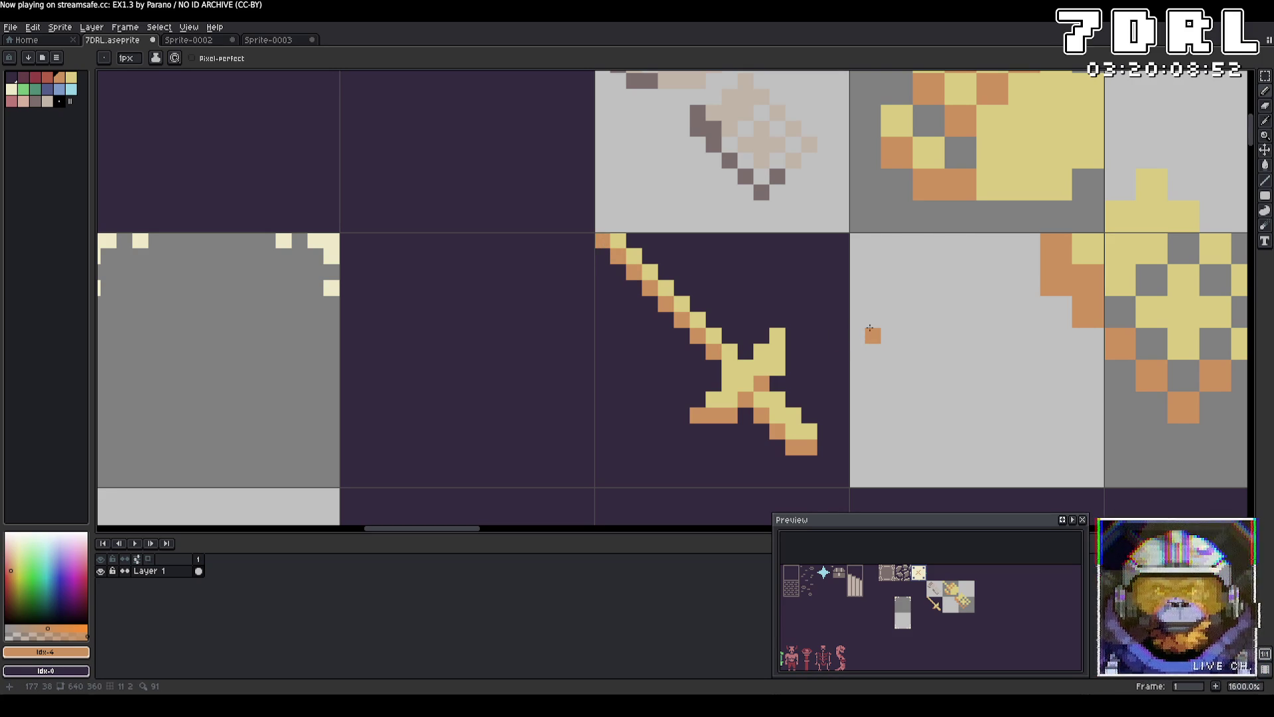
pyautogui.rightClick(751, 397)
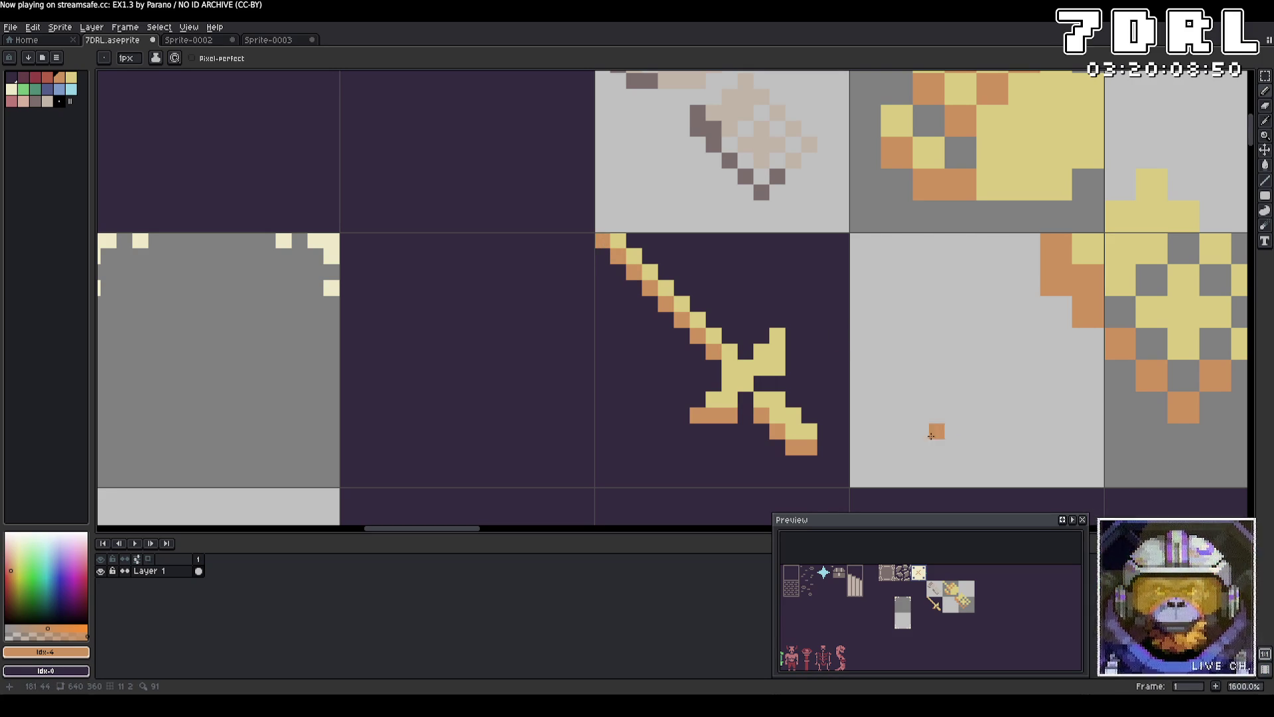
pyautogui.rightClick(730, 368)
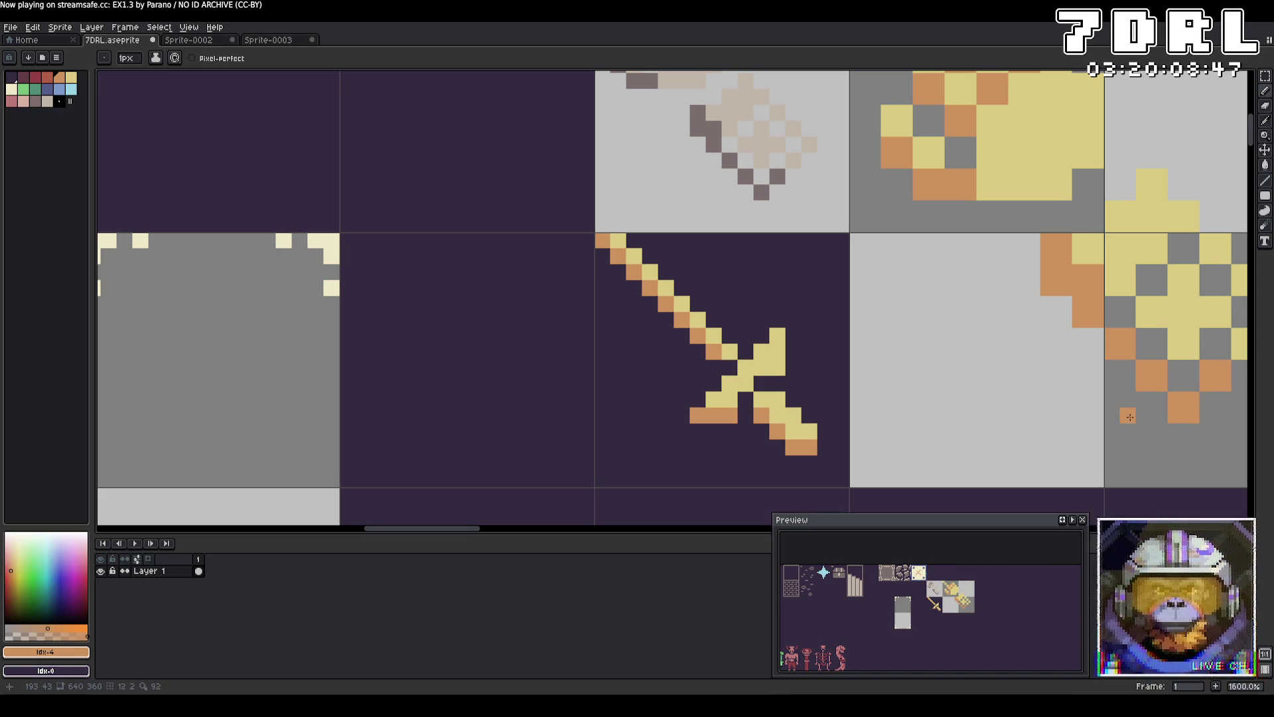
pyautogui.rightClick(745, 383)
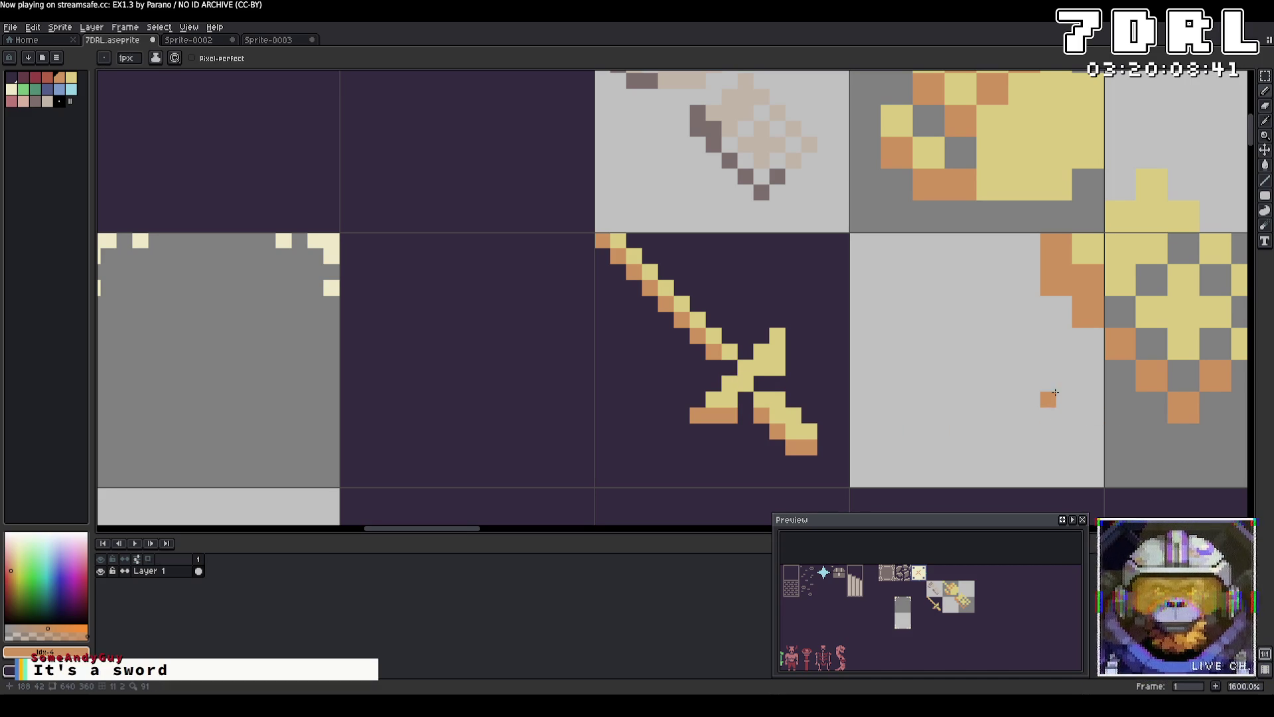
pyautogui.rightClick(761, 398)
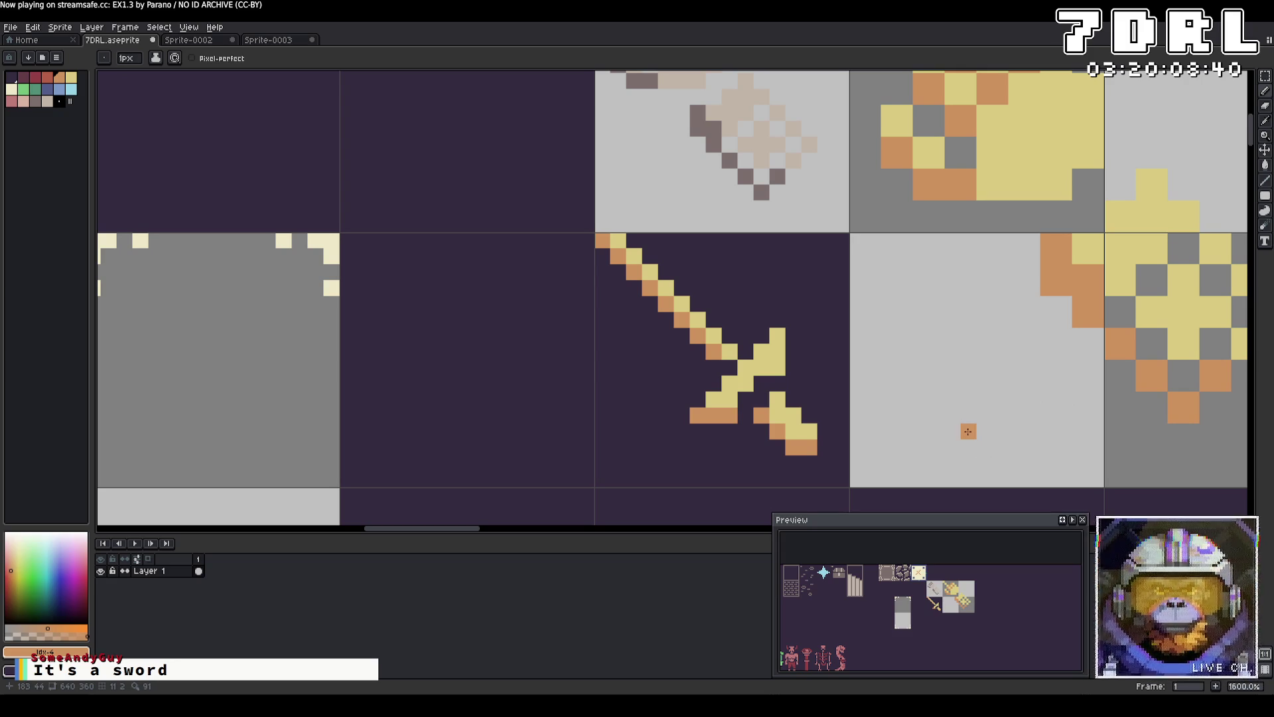
pyautogui.click(761, 384)
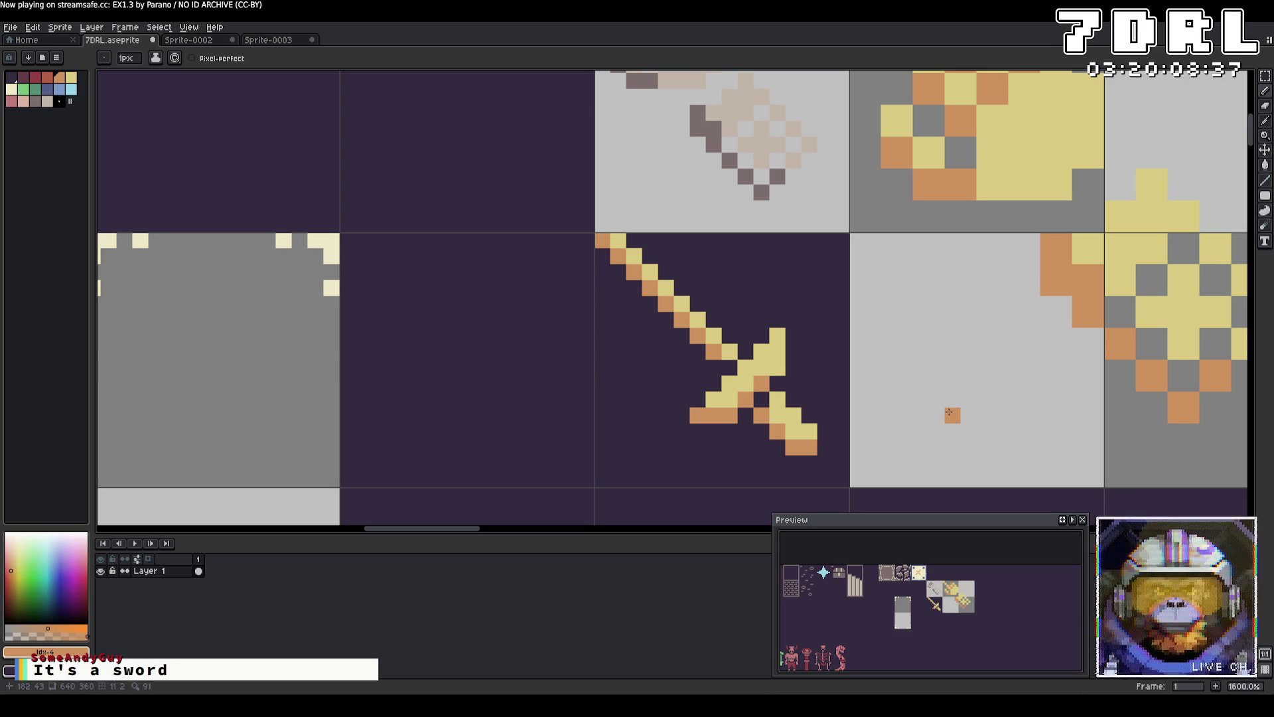
# Undo stray crossguard and blade pixel edits, adjust the drawing colours, and save the sprite sheet.
pyautogui.hotkey('ctrl', 'z')
pyautogui.hotkey('ctrl', 'z')
pyautogui.hotkey('ctrl', 'z')
pyautogui.hotkey('ctrl', 'z')
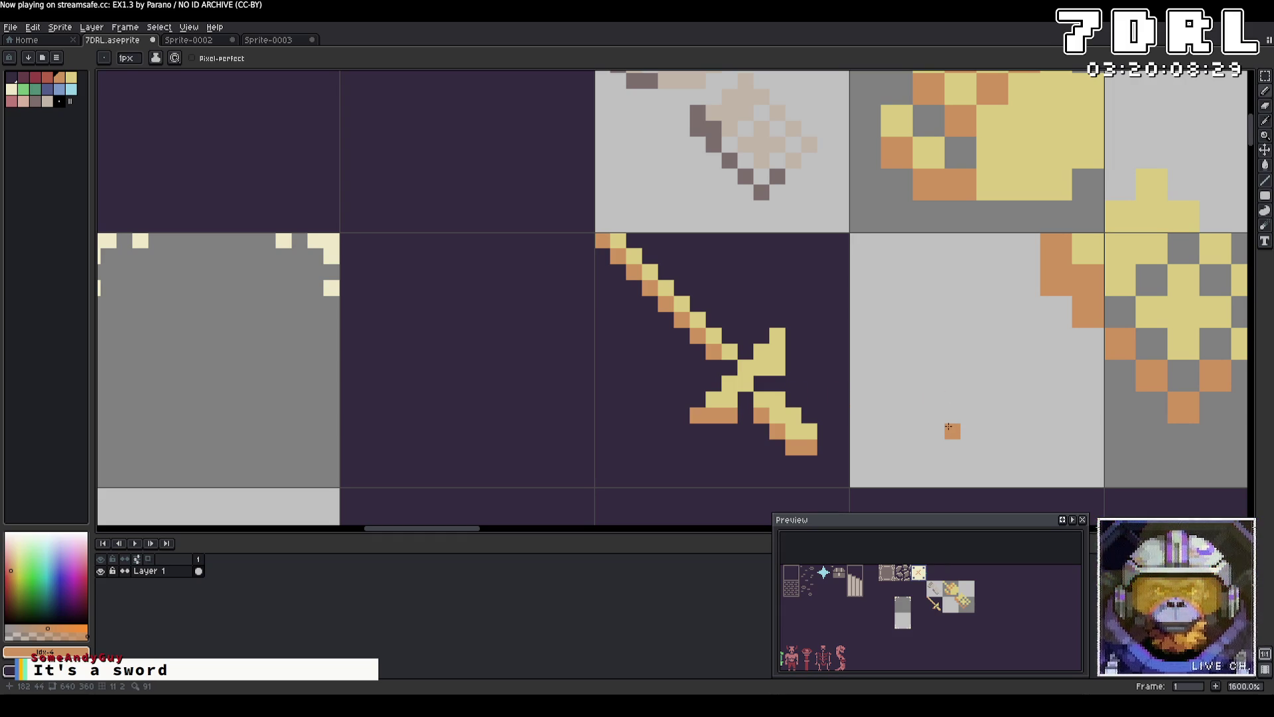
pyautogui.rightClick(762, 398)
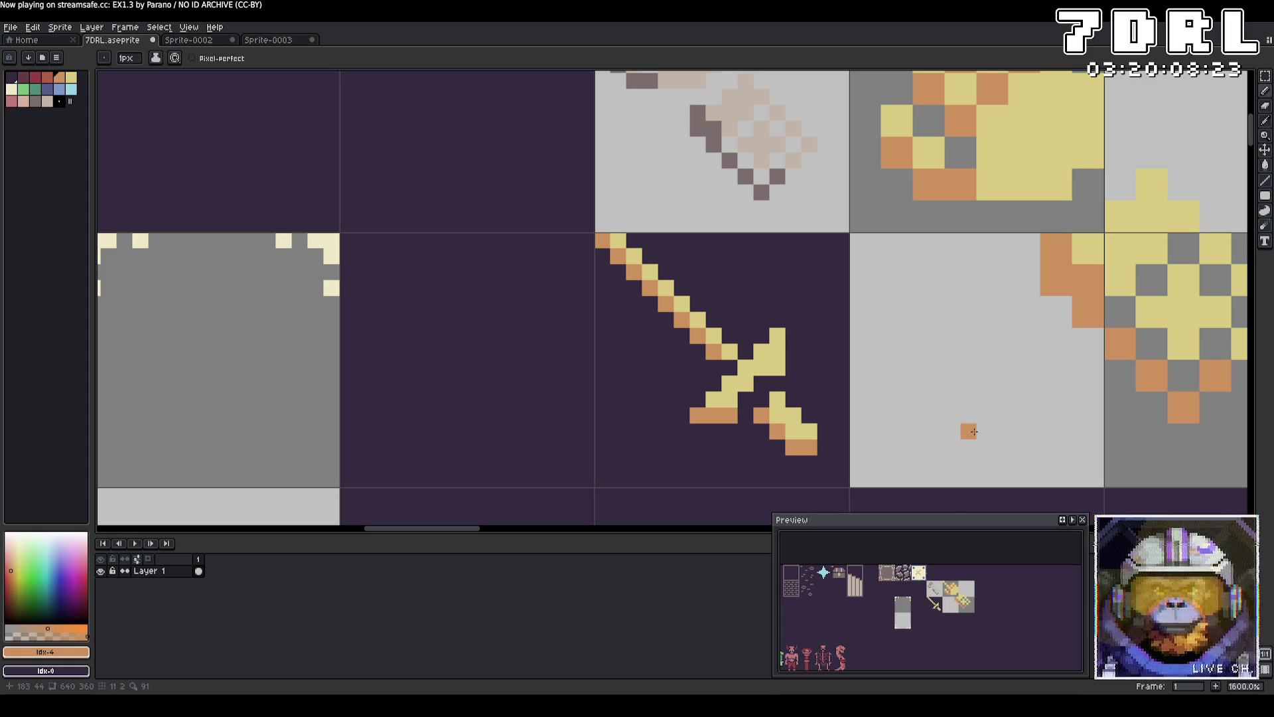
pyautogui.rightClick(729, 351)
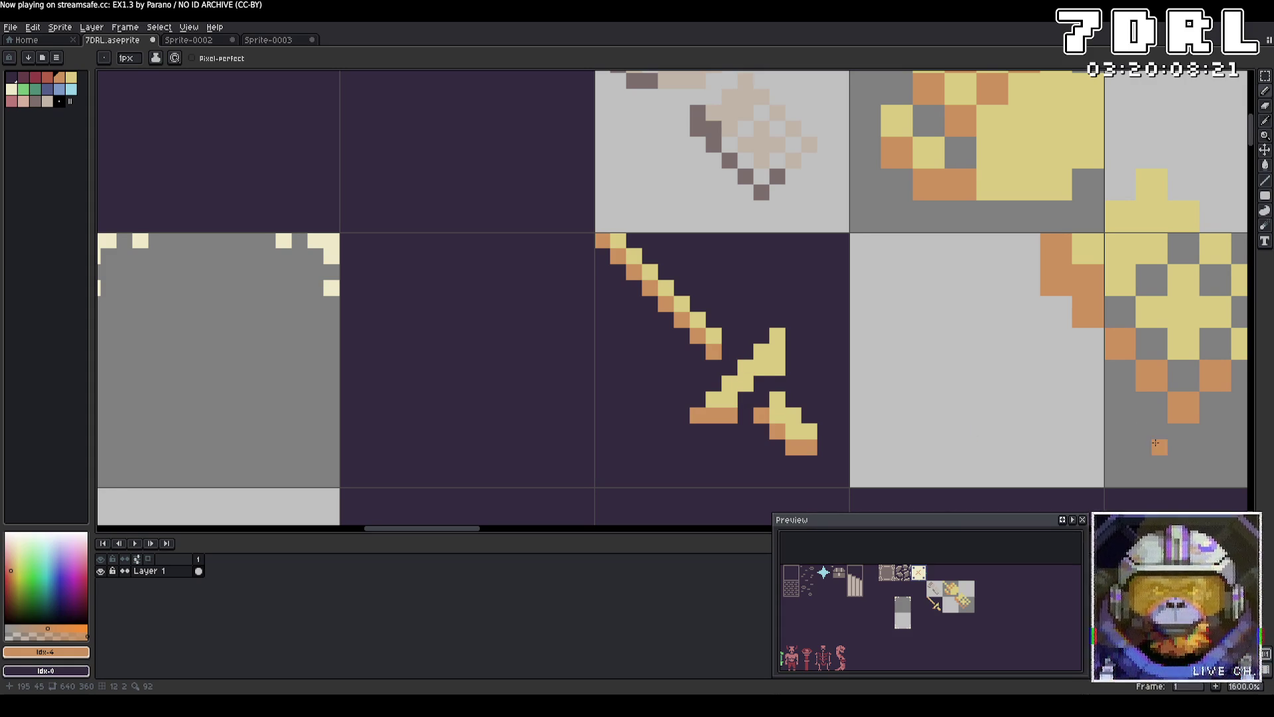
pyautogui.hotkey('ctrl', 'z')
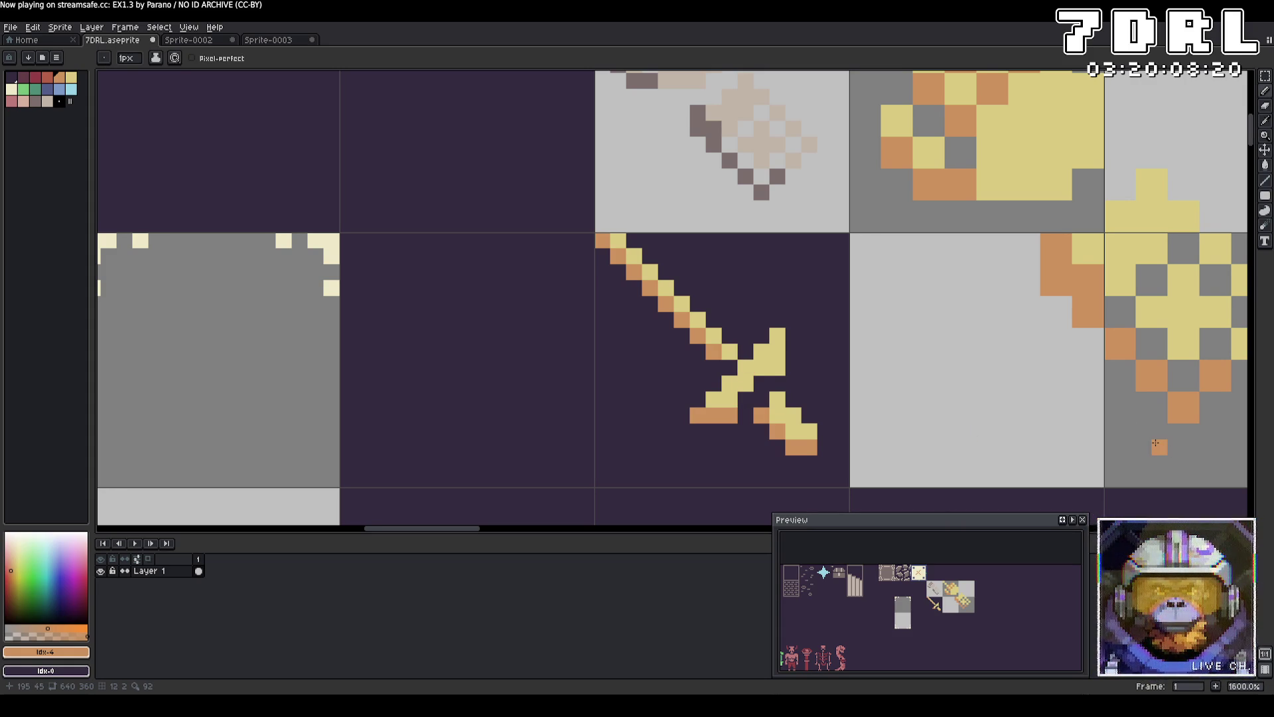
pyautogui.keyDown('alt'); pyautogui.click(729, 364); pyautogui.keyUp('alt')
pyautogui.keyDown('alt'); pyautogui.click(729, 365); pyautogui.keyUp('alt')
pyautogui.click(984, 398)
pyautogui.hotkey('ctrl', 'z')
pyautogui.click(985, 382)
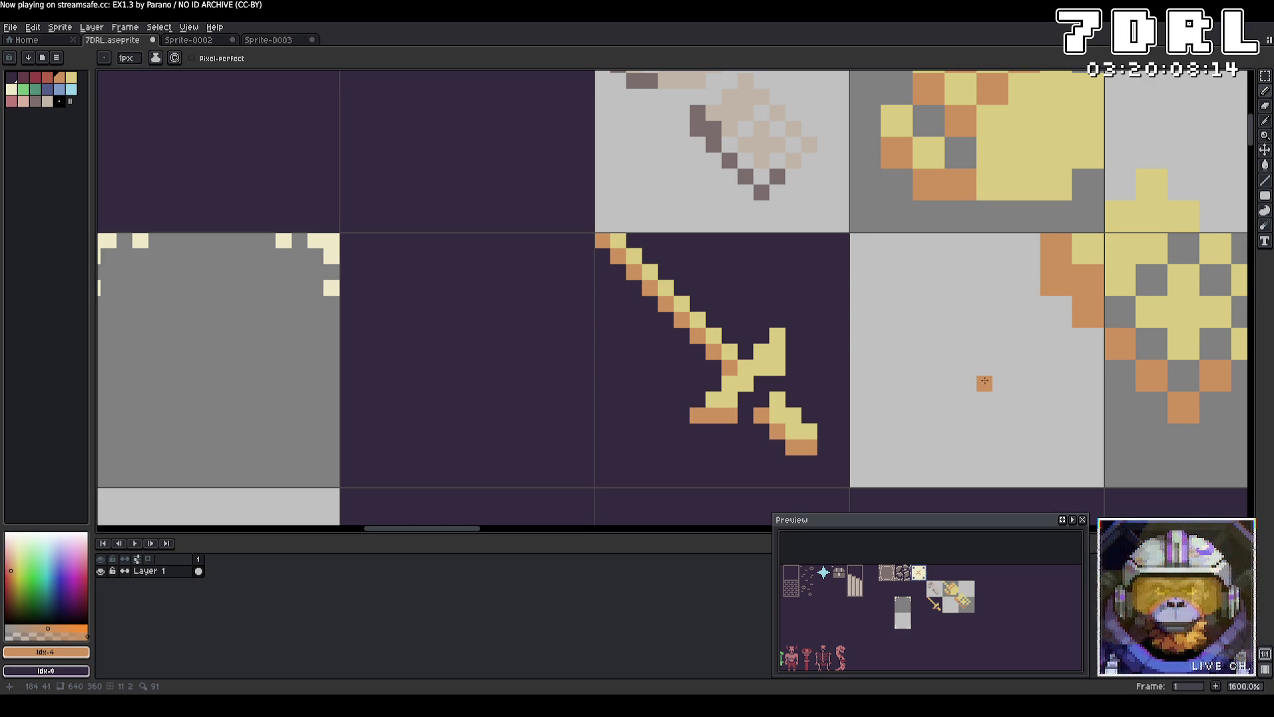
pyautogui.keyDown('alt'); pyautogui.click(757, 395); pyautogui.keyUp('alt')
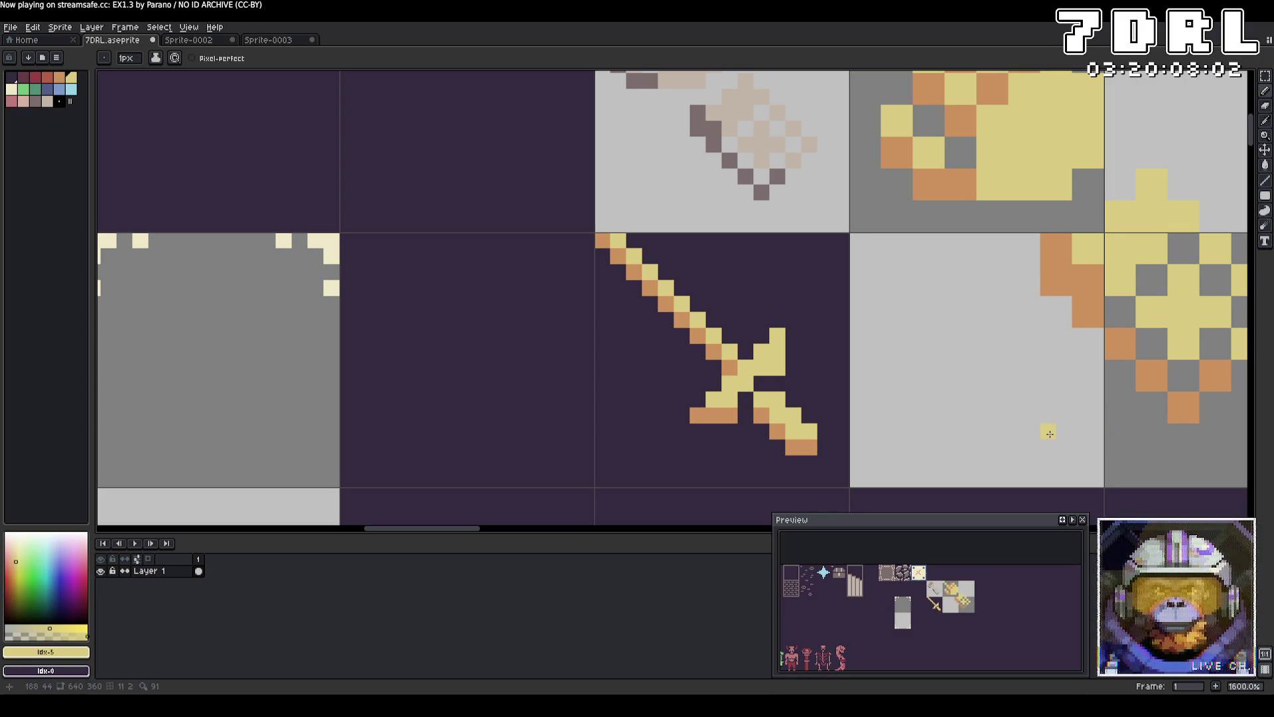
pyautogui.hotkey('ctrl', 'z')
pyautogui.hotkey('ctrl', 's')
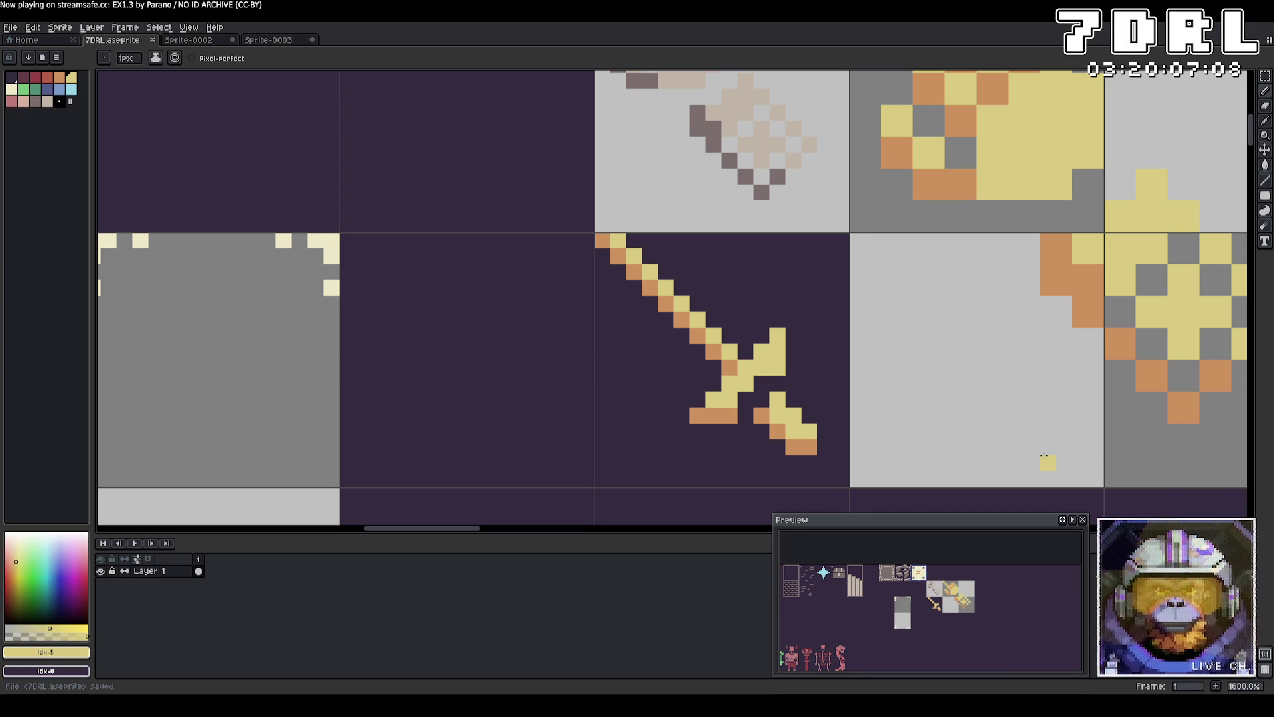
pyautogui.scroll(-10, 626, 288)
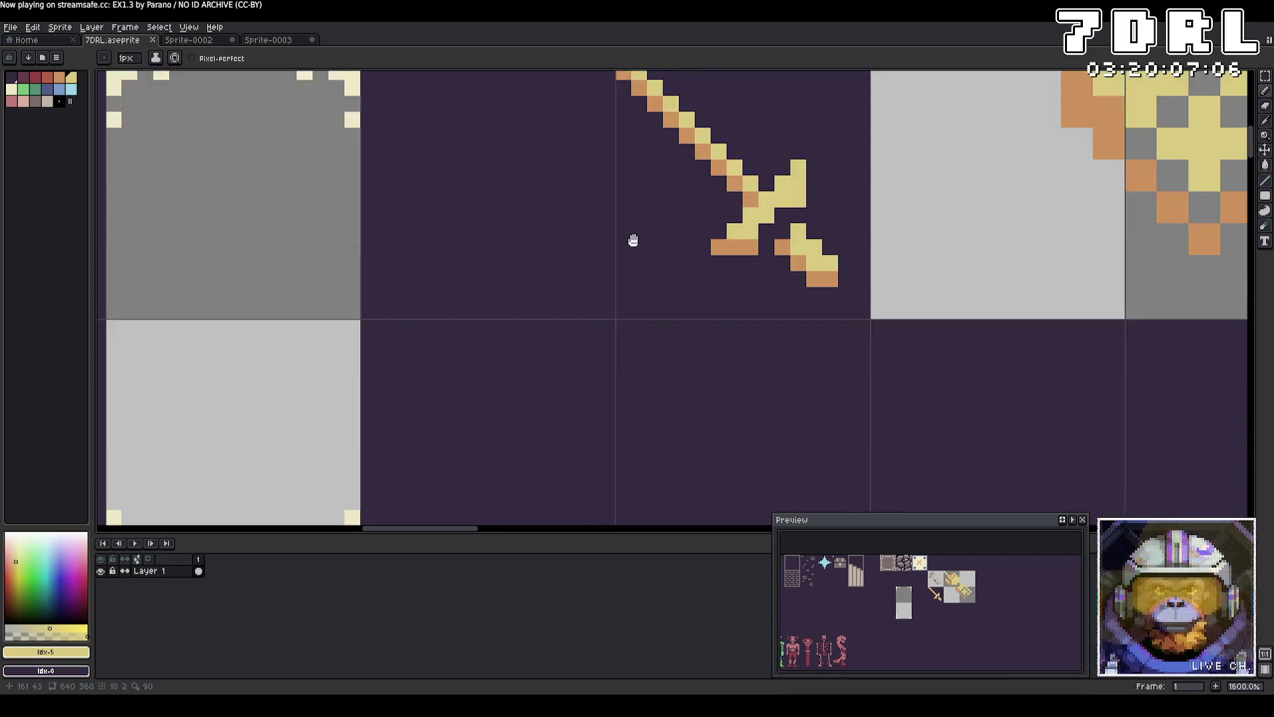
# Select the demon's horn and raise it one pixel.
pyautogui.scroll(-9, 527, 208)
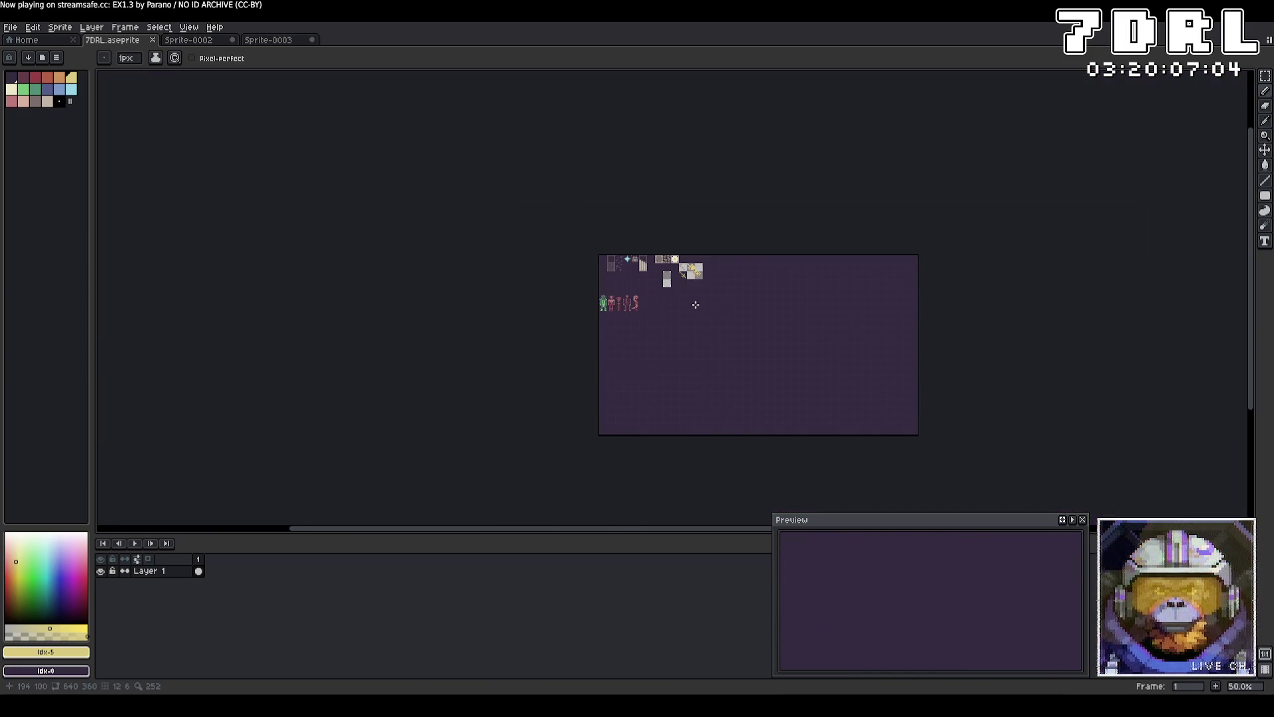
pyautogui.scroll(3, 524, 227)
pyautogui.scroll(4, 525, 227)
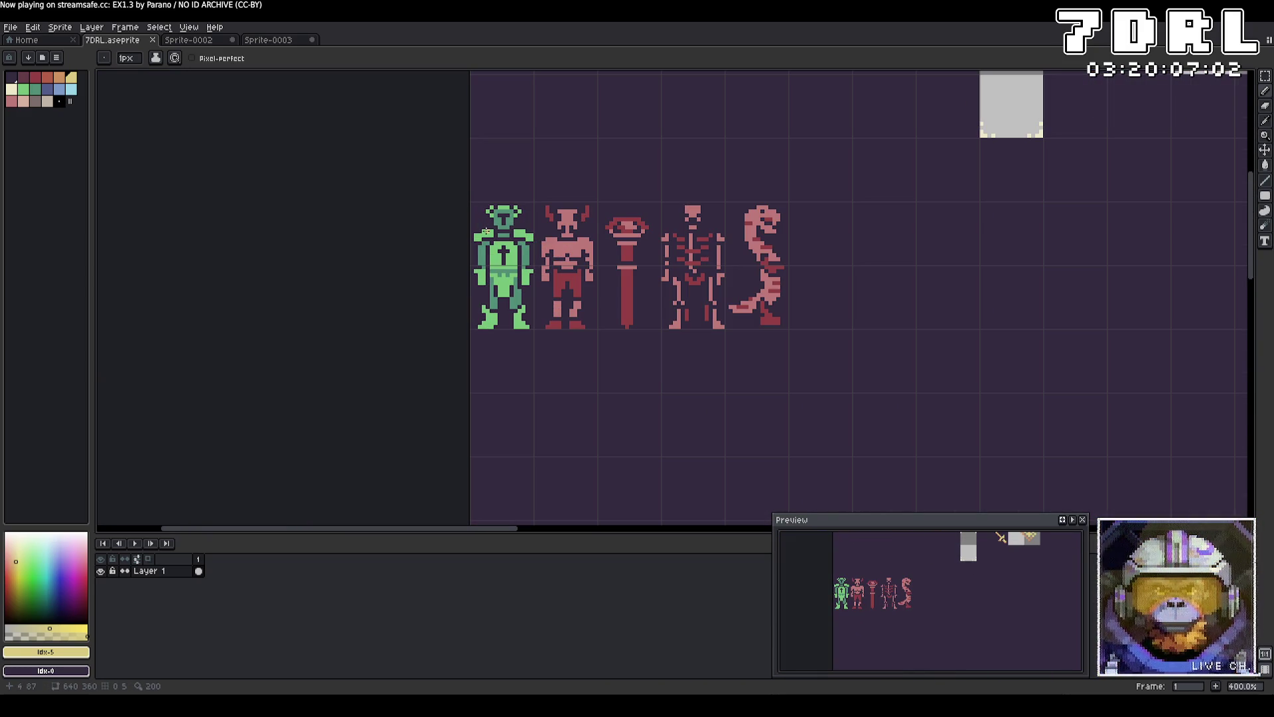
pyautogui.scroll(4, 551, 231)
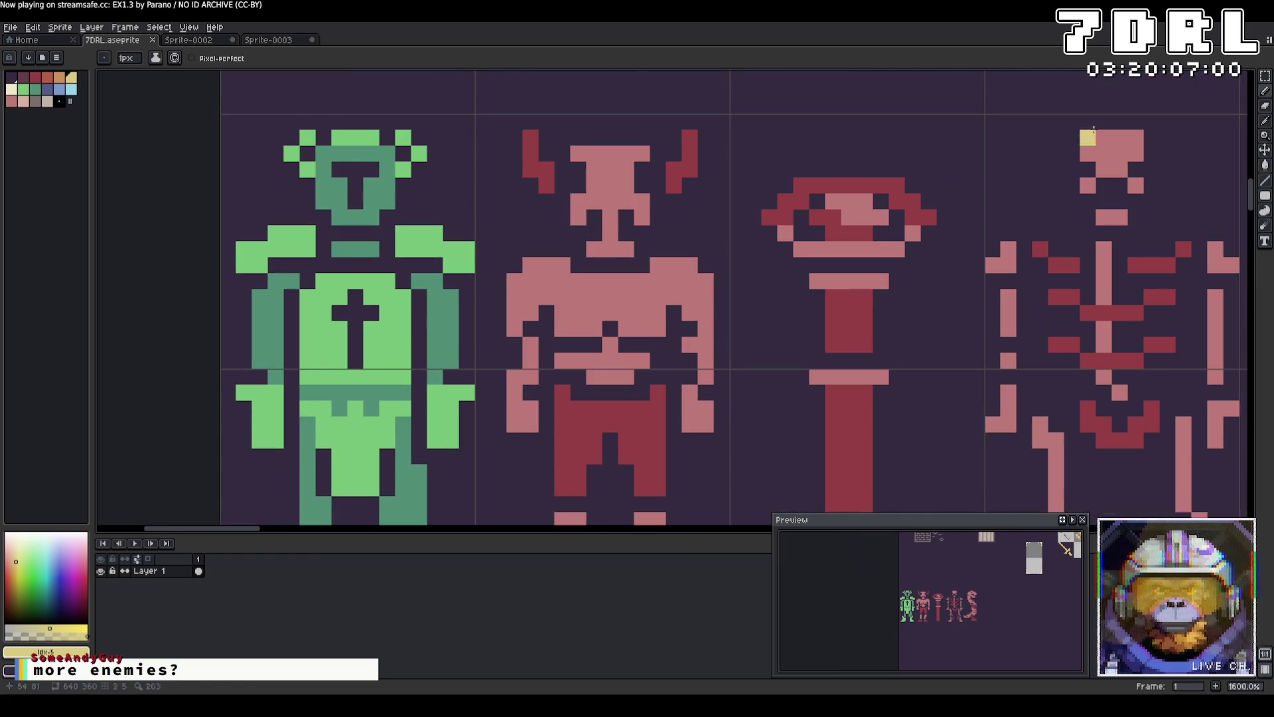
pyautogui.click(1266, 77)
pyautogui.moveTo(520, 127)
pyautogui.mouseDown()
pyautogui.moveTo(557, 196)
pyautogui.moveTo(543, 167)
pyautogui.mouseUp()
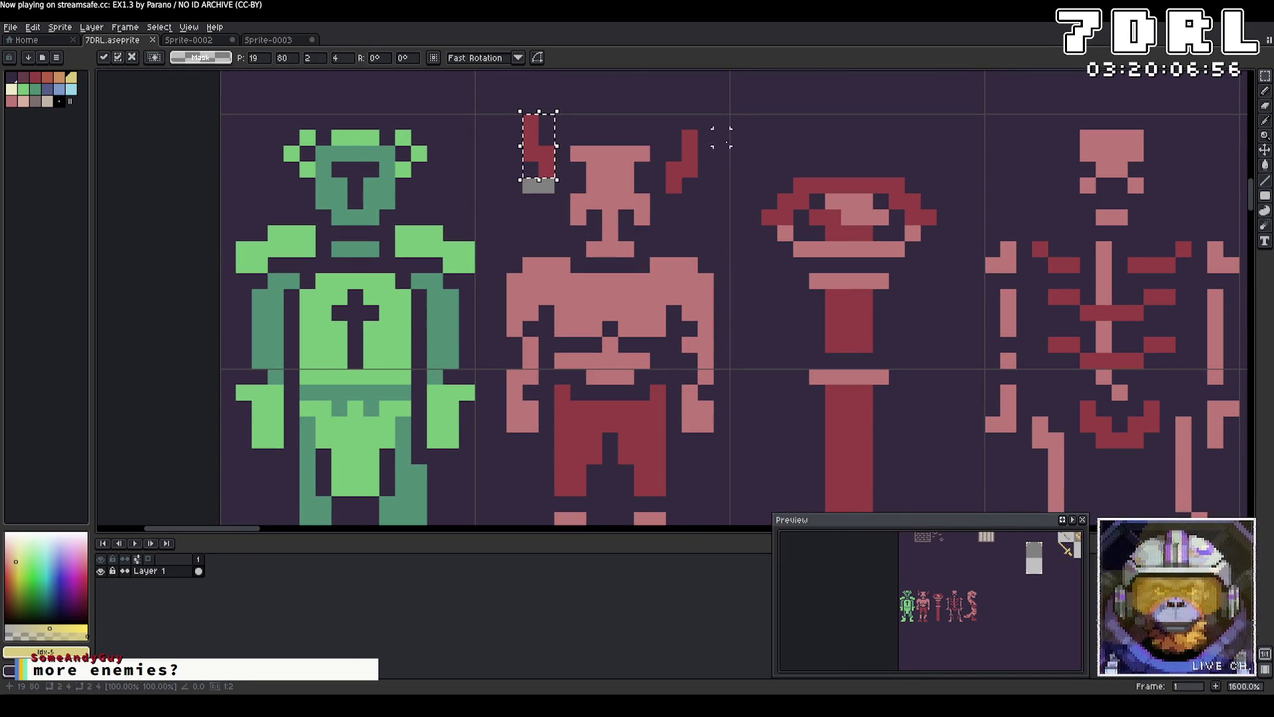
pyautogui.moveTo(664, 127)
pyautogui.mouseDown()
pyautogui.moveTo(702, 196)
pyautogui.moveTo(688, 159)
pyautogui.mouseUp()
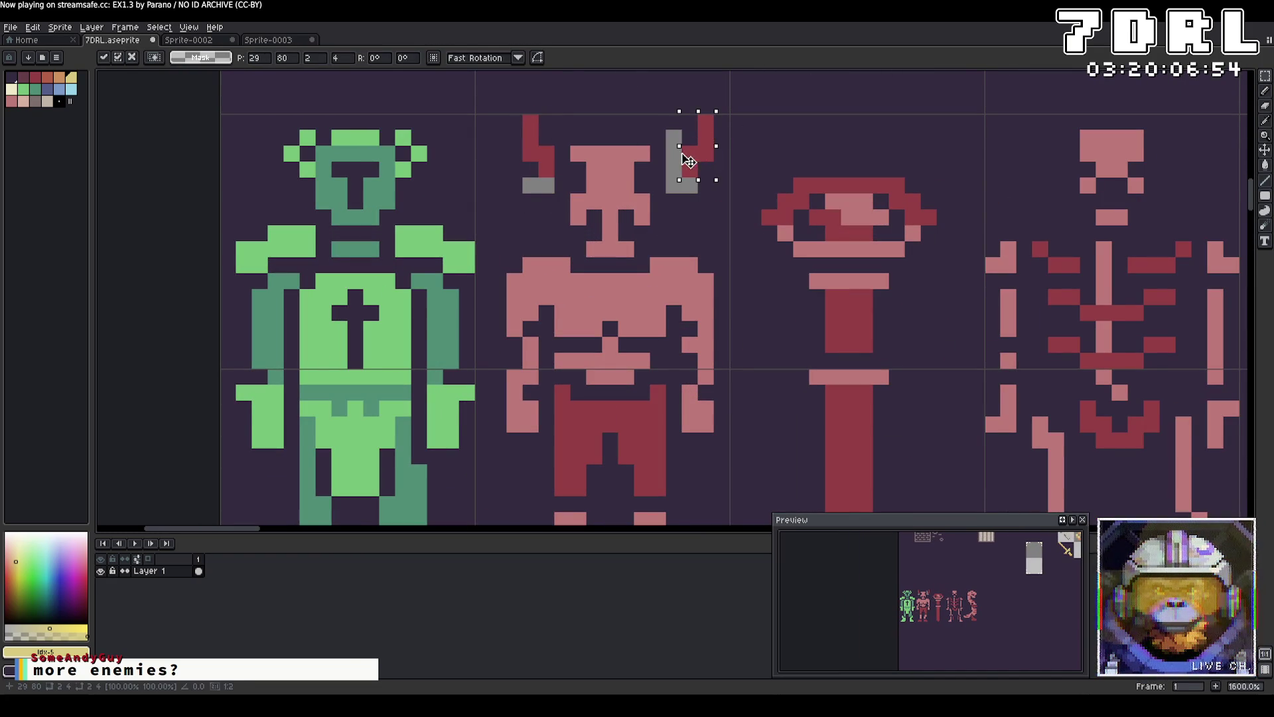
pyautogui.press('Return')
# Fill the grey gaps under both horns with the dark background colour and save the sheet.
pyautogui.press('g')
pyautogui.keyDown('alt'); pyautogui.click(687, 204); pyautogui.keyUp('alt')
pyautogui.hotkey('ctrl', 'd')
pyautogui.click(684, 186)
pyautogui.click(532, 187)
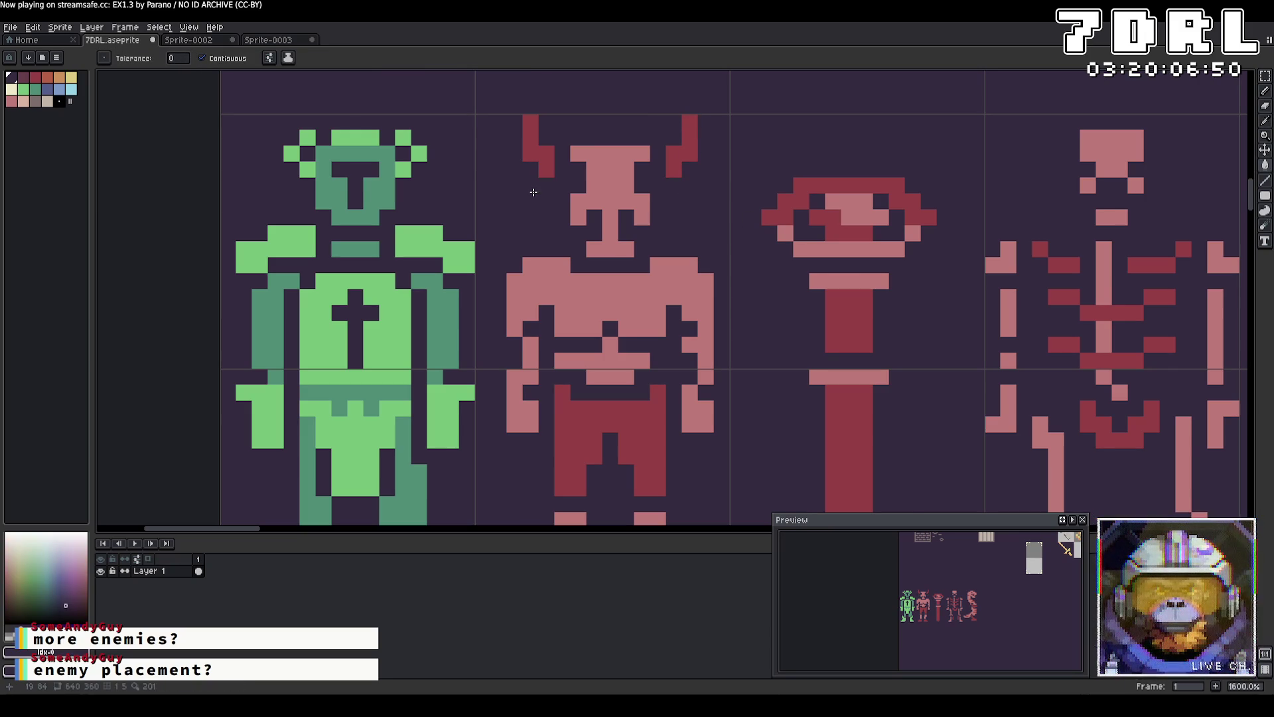
pyautogui.hotkey('ctrl', 's')
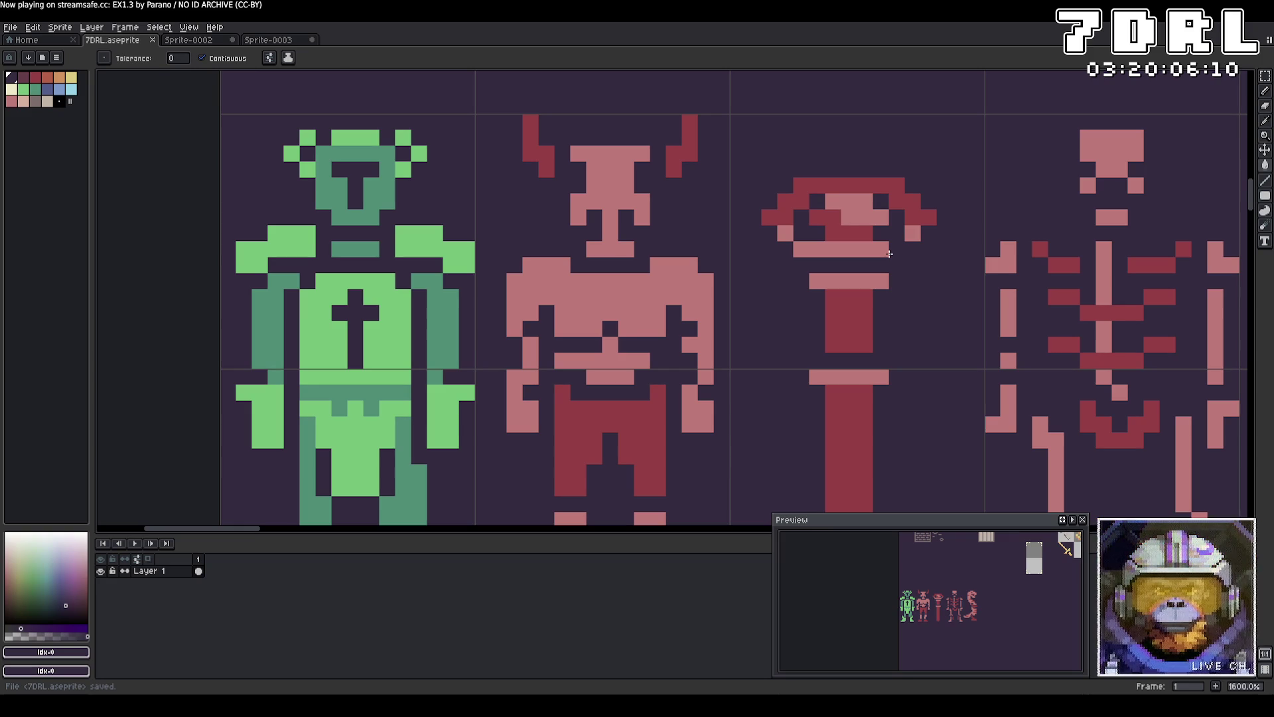
# Zoom out and pan to show the full sprite sheet, then switch to the Godot editor.
pyautogui.scroll(-10, 1004, 254)
pyautogui.scroll(6, 930, 236)
pyautogui.moveTo(709, 185); pyautogui.dragTo(729, 247)
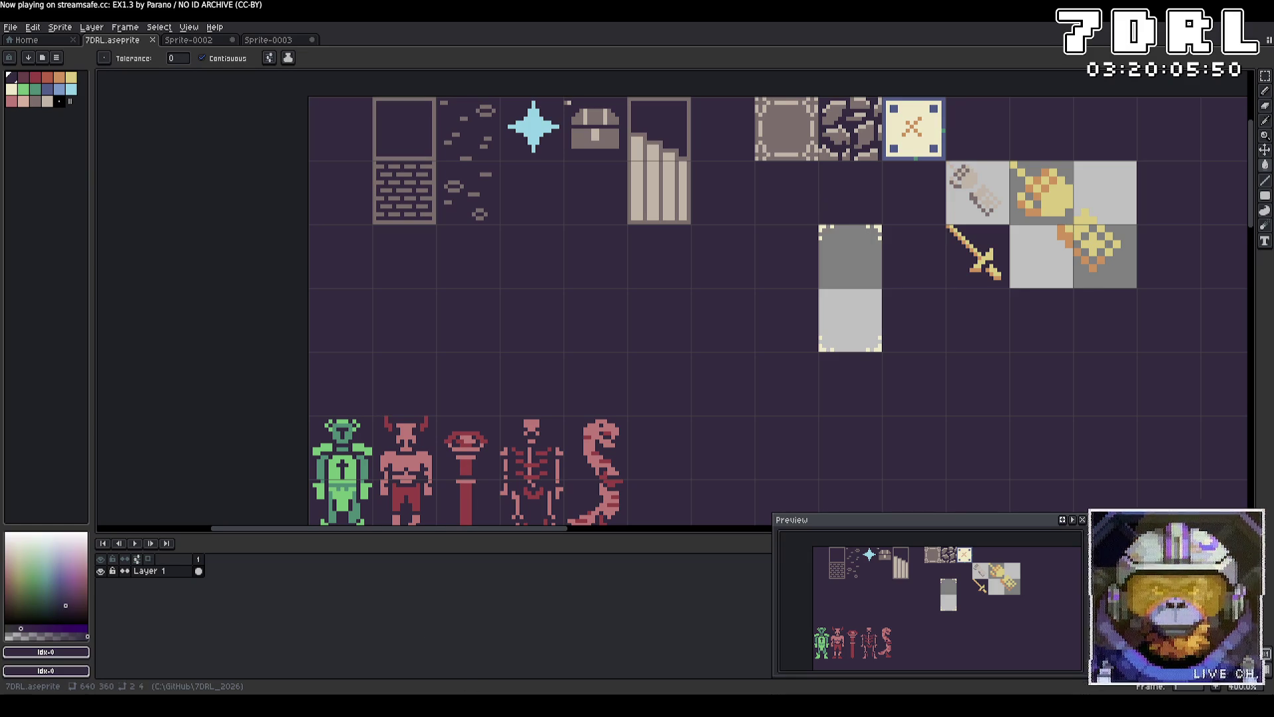
pyautogui.hotkey('alt', 'Tab')
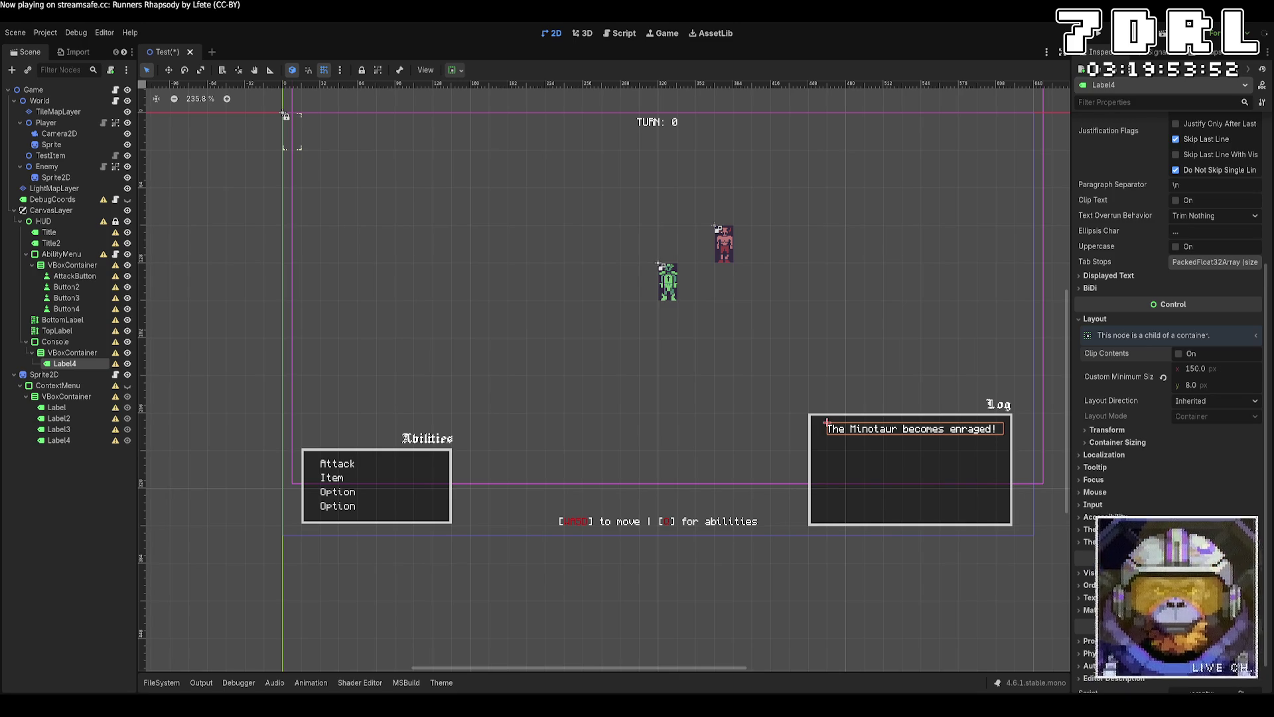
# Switch from Godot back to the sprite sheet in Aseprite.
pyautogui.hotkey('alt', 'Tab')
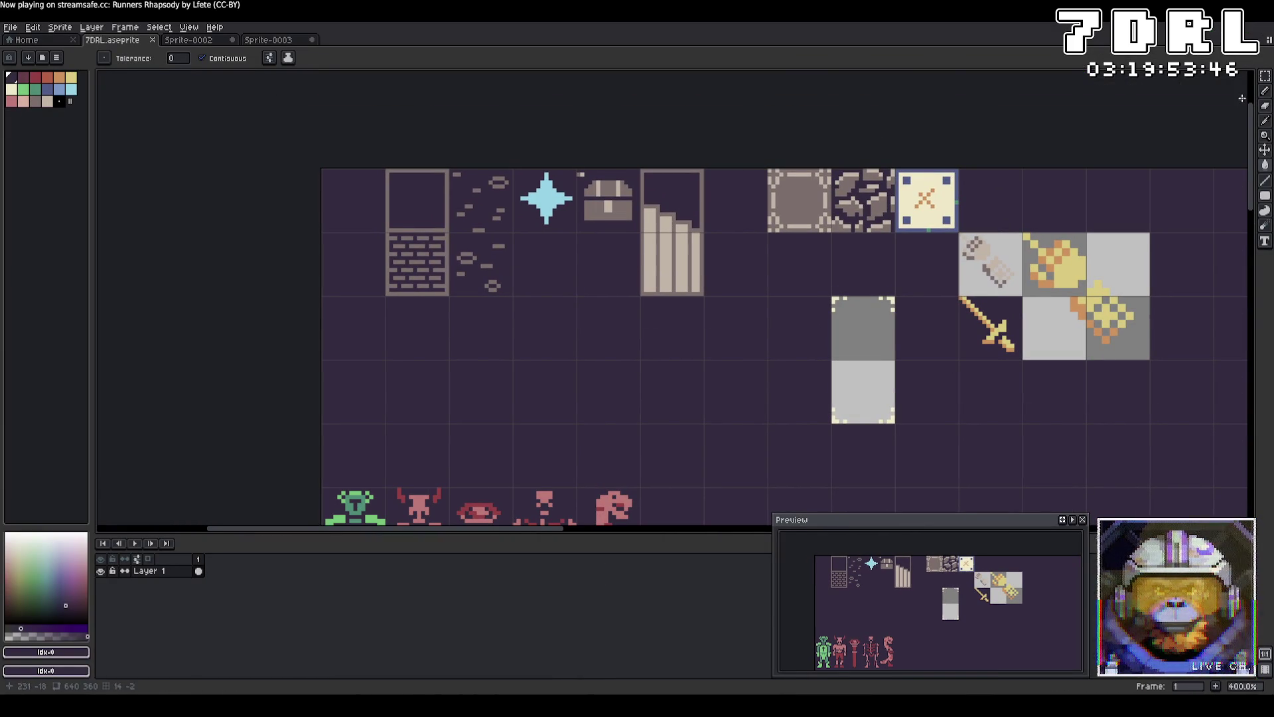
# Select the chest sprite and move it lower in its tile.
pyautogui.scroll(2, 765, 199)
pyautogui.click(1265, 76)
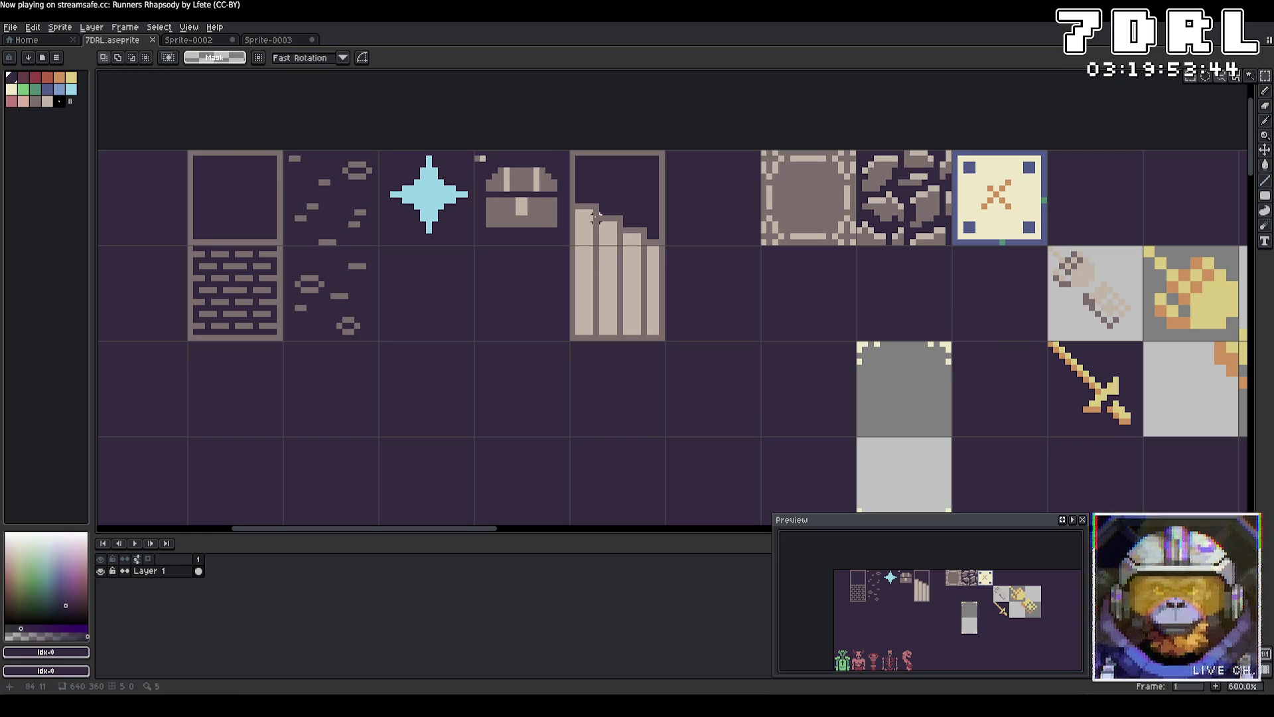
pyautogui.moveTo(558, 227)
pyautogui.mouseDown()
pyautogui.moveTo(500, 176)
pyautogui.moveTo(518, 258)
pyautogui.mouseUp()
pyautogui.hotkey('ctrl', 'd')
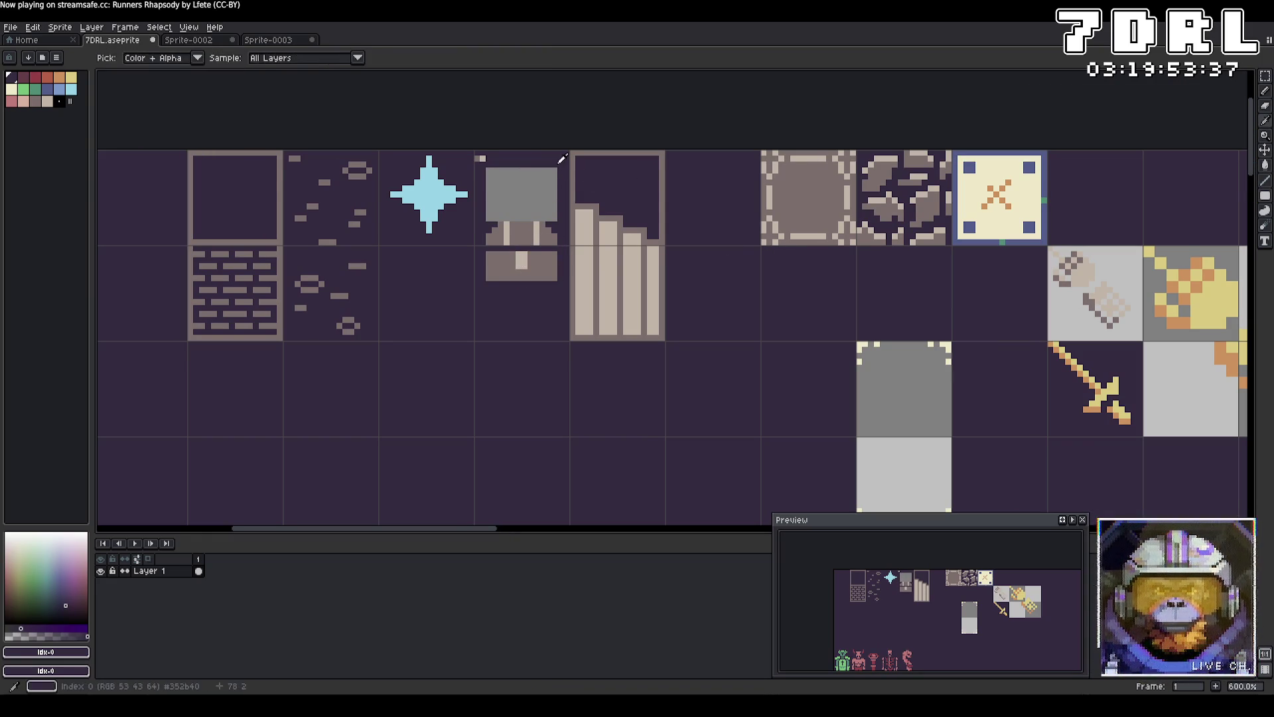
# Fill the grey block above the chest with background, pencil the keyhole, and save 7DRL.aseprite.
pyautogui.press('b')
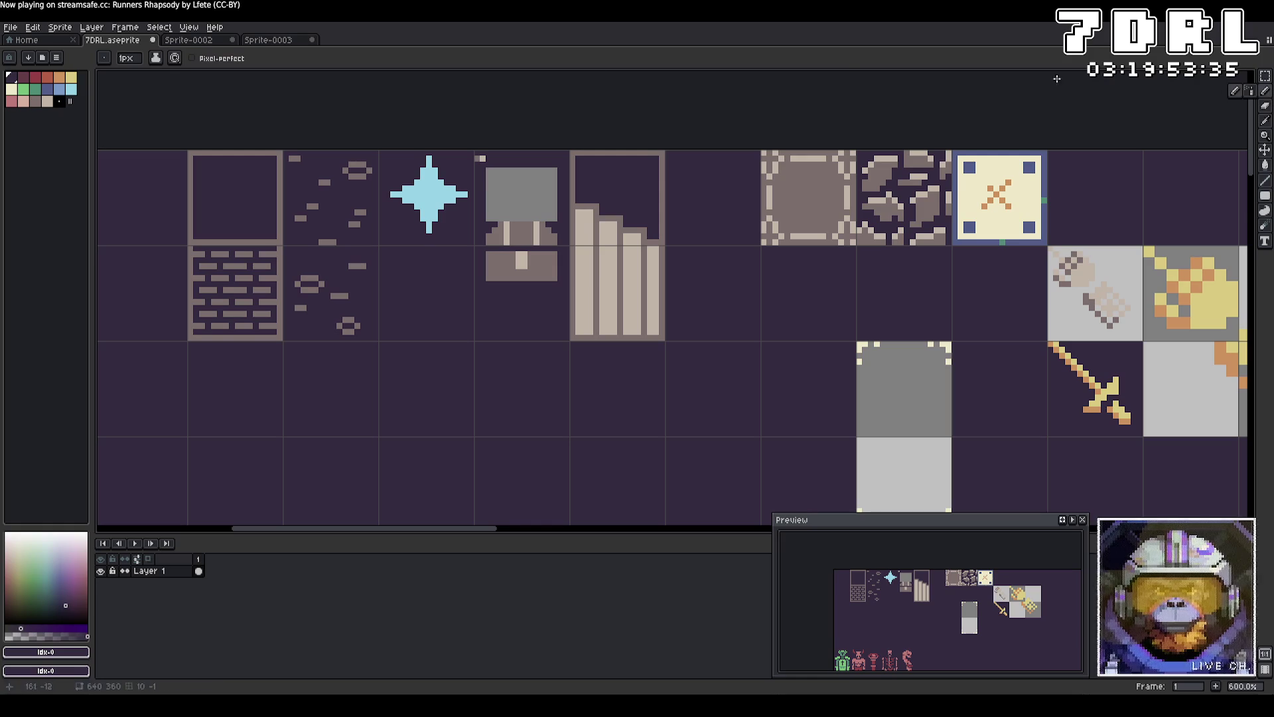
pyautogui.press('g')
pyautogui.click(558, 220)
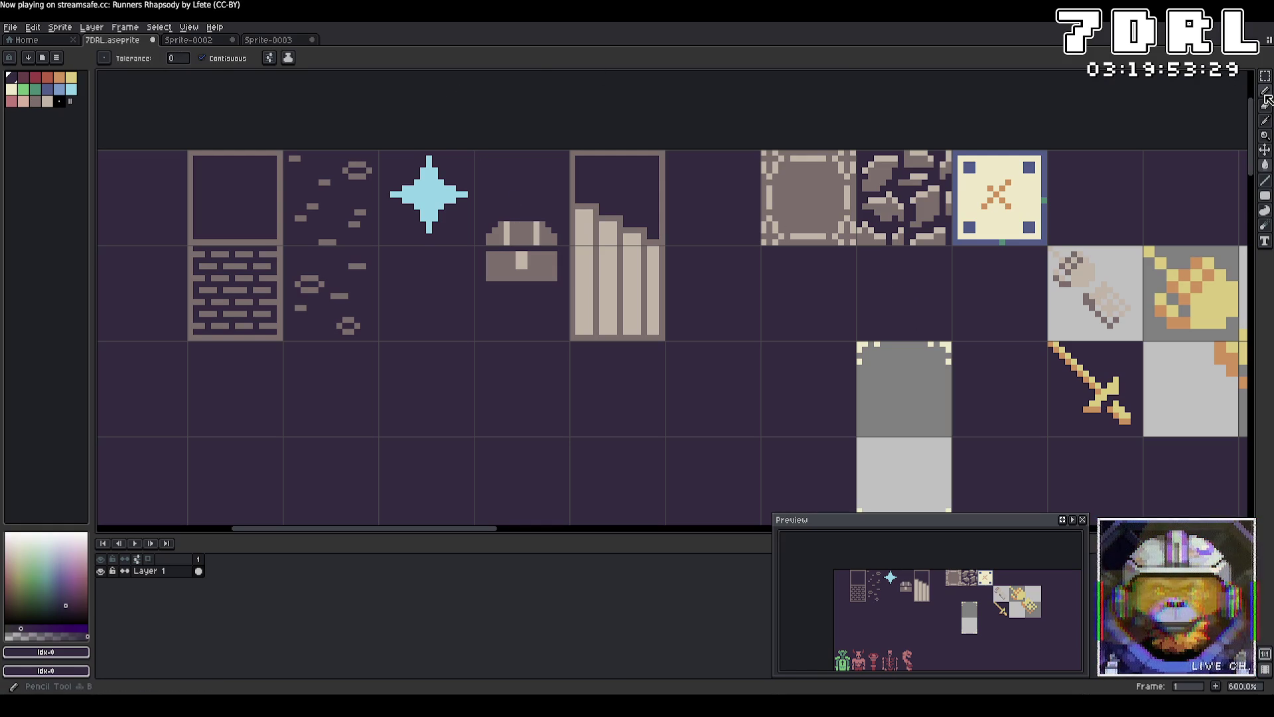
pyautogui.press('b')
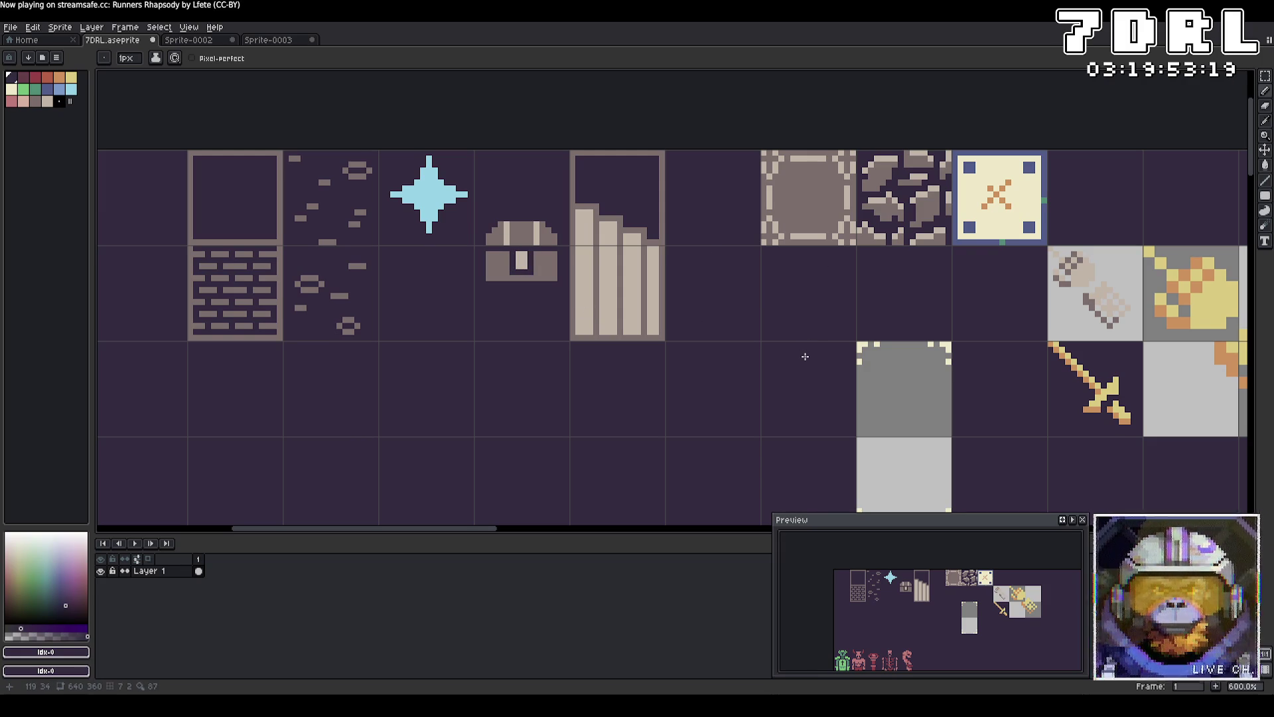
pyautogui.hotkey('ctrl', 's')
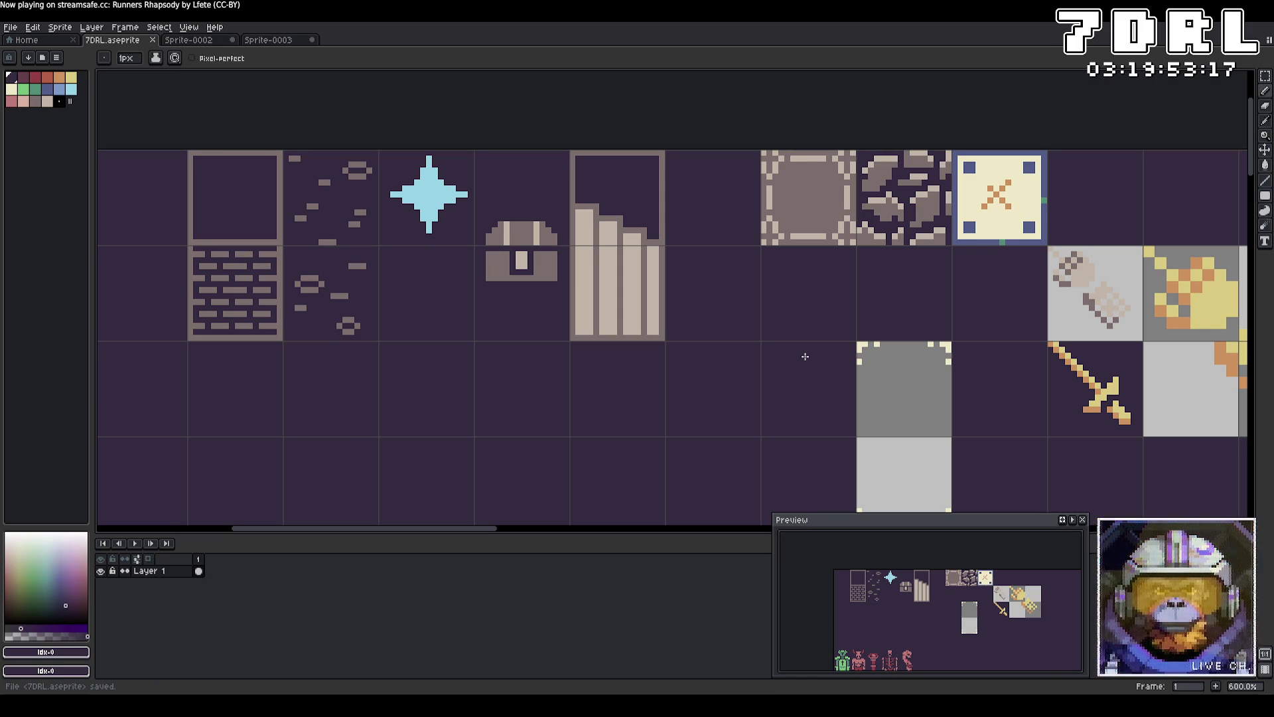